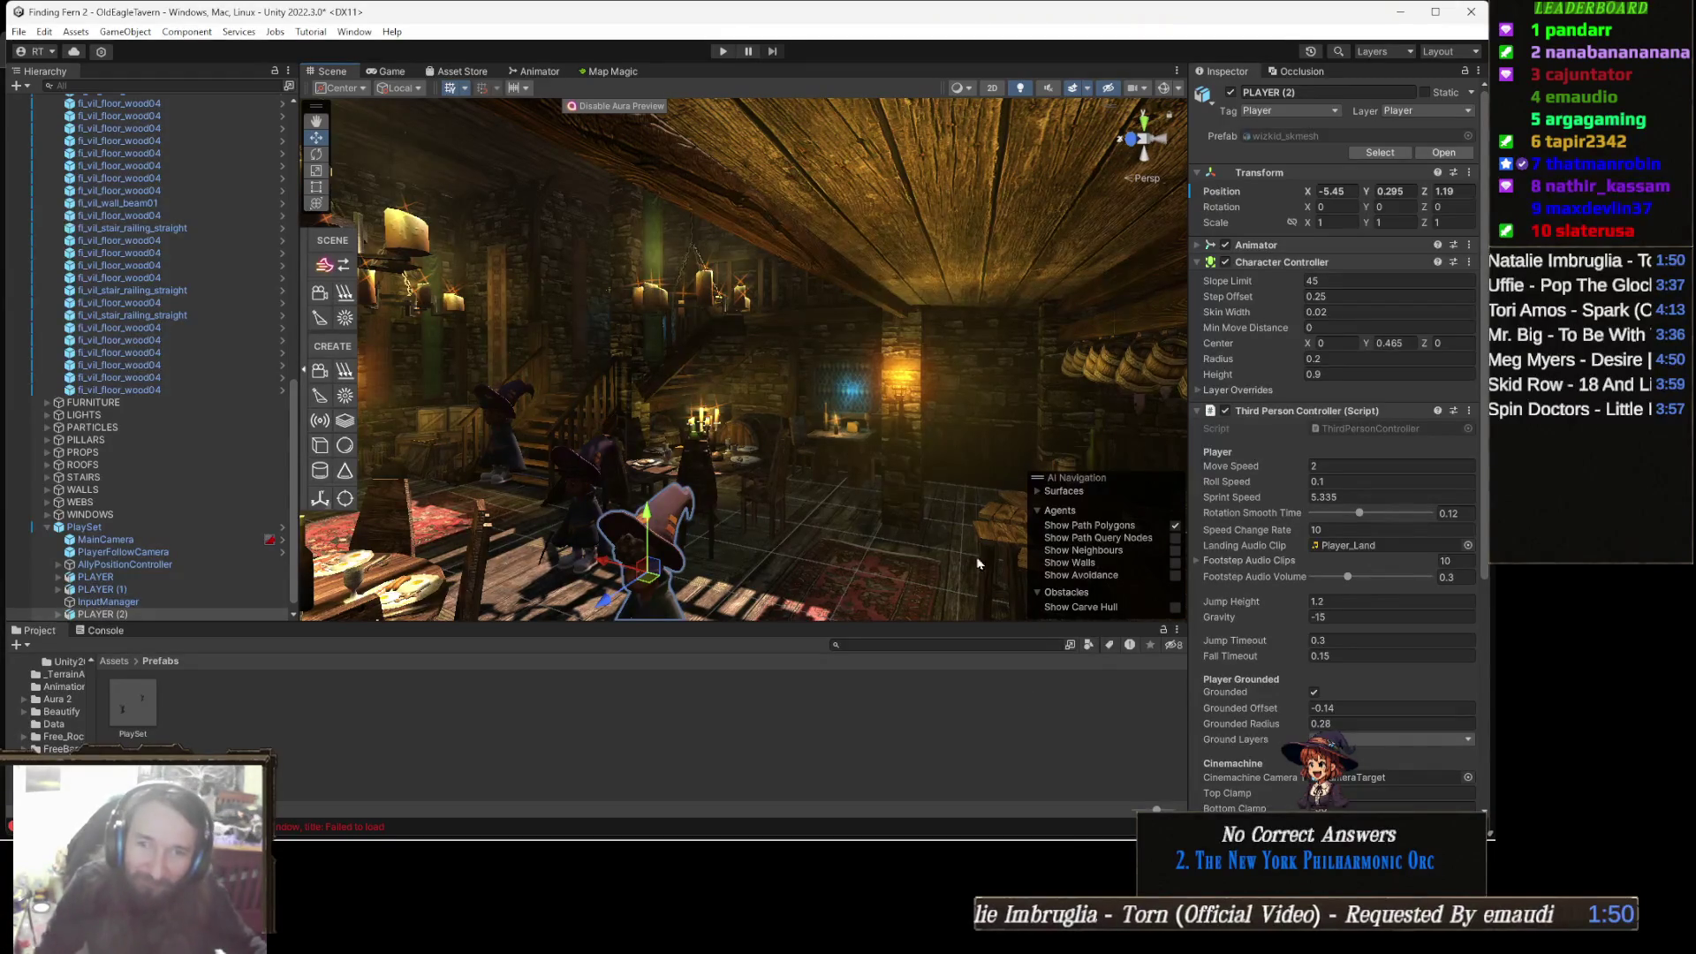
Frame the witch, deactivate the Aura Directional Light found via a 'dir' search, and enter Play mode.
mouse_move(775, 417)
left_mouse_down()
mouse_move(821, 477)
mouse_move(753, 482)
mouse_move(871, 433)
mouse_move(838, 357)
left_mouse_up()
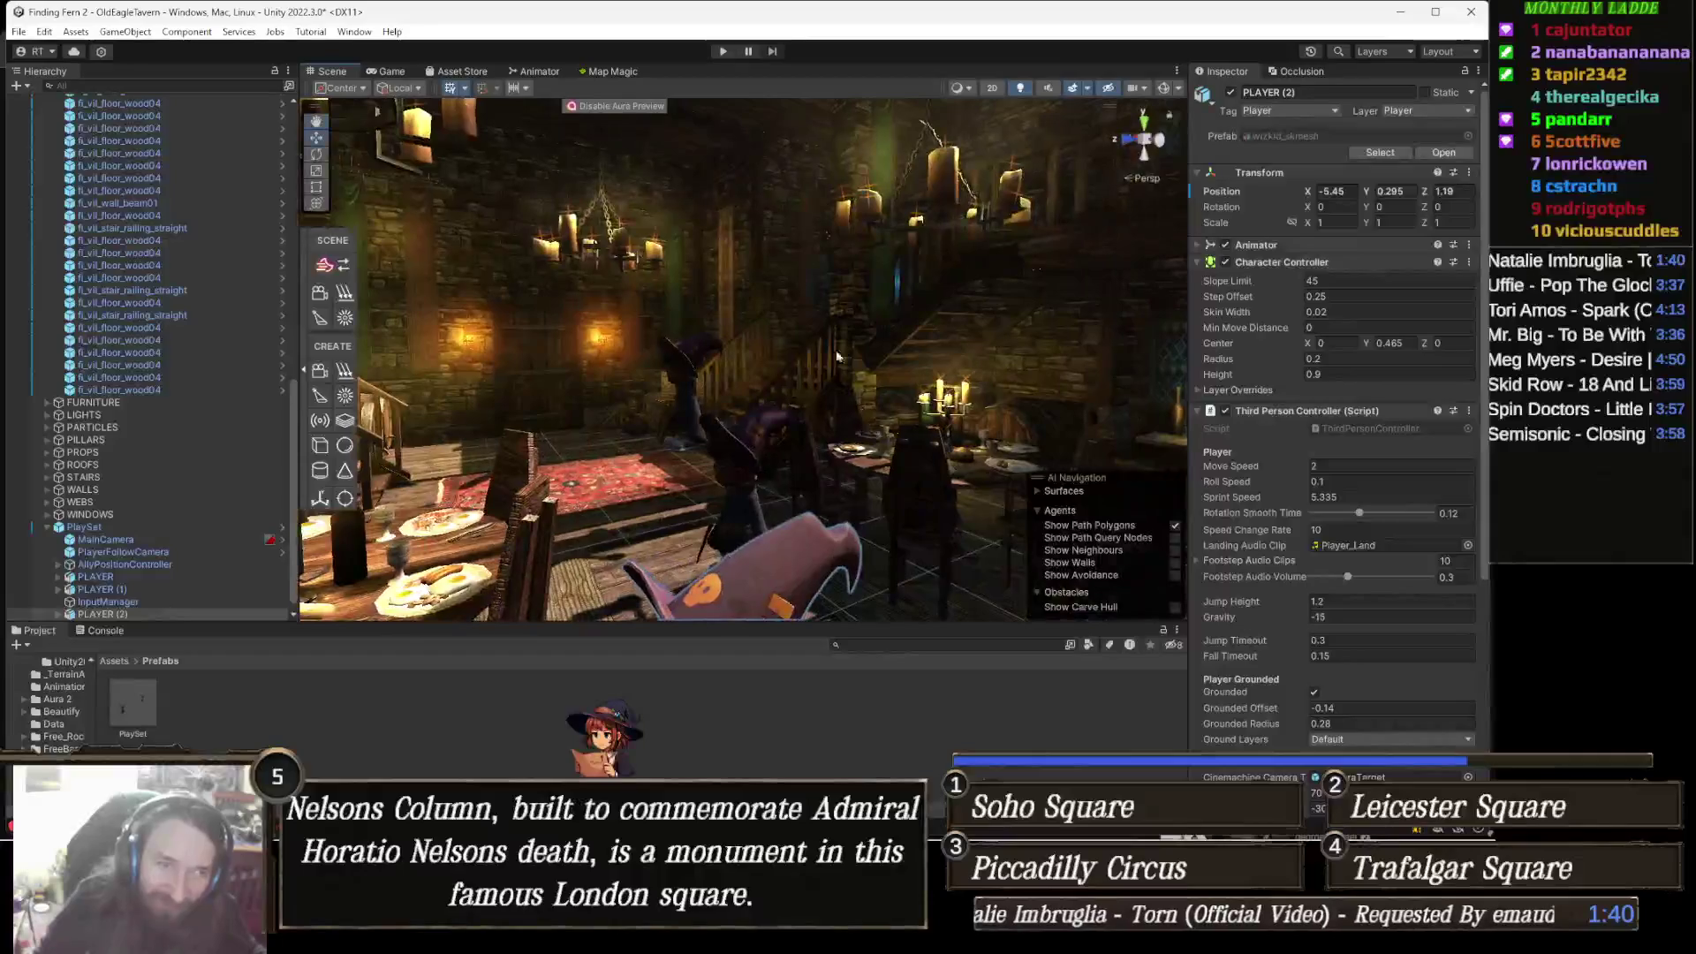
key("f")
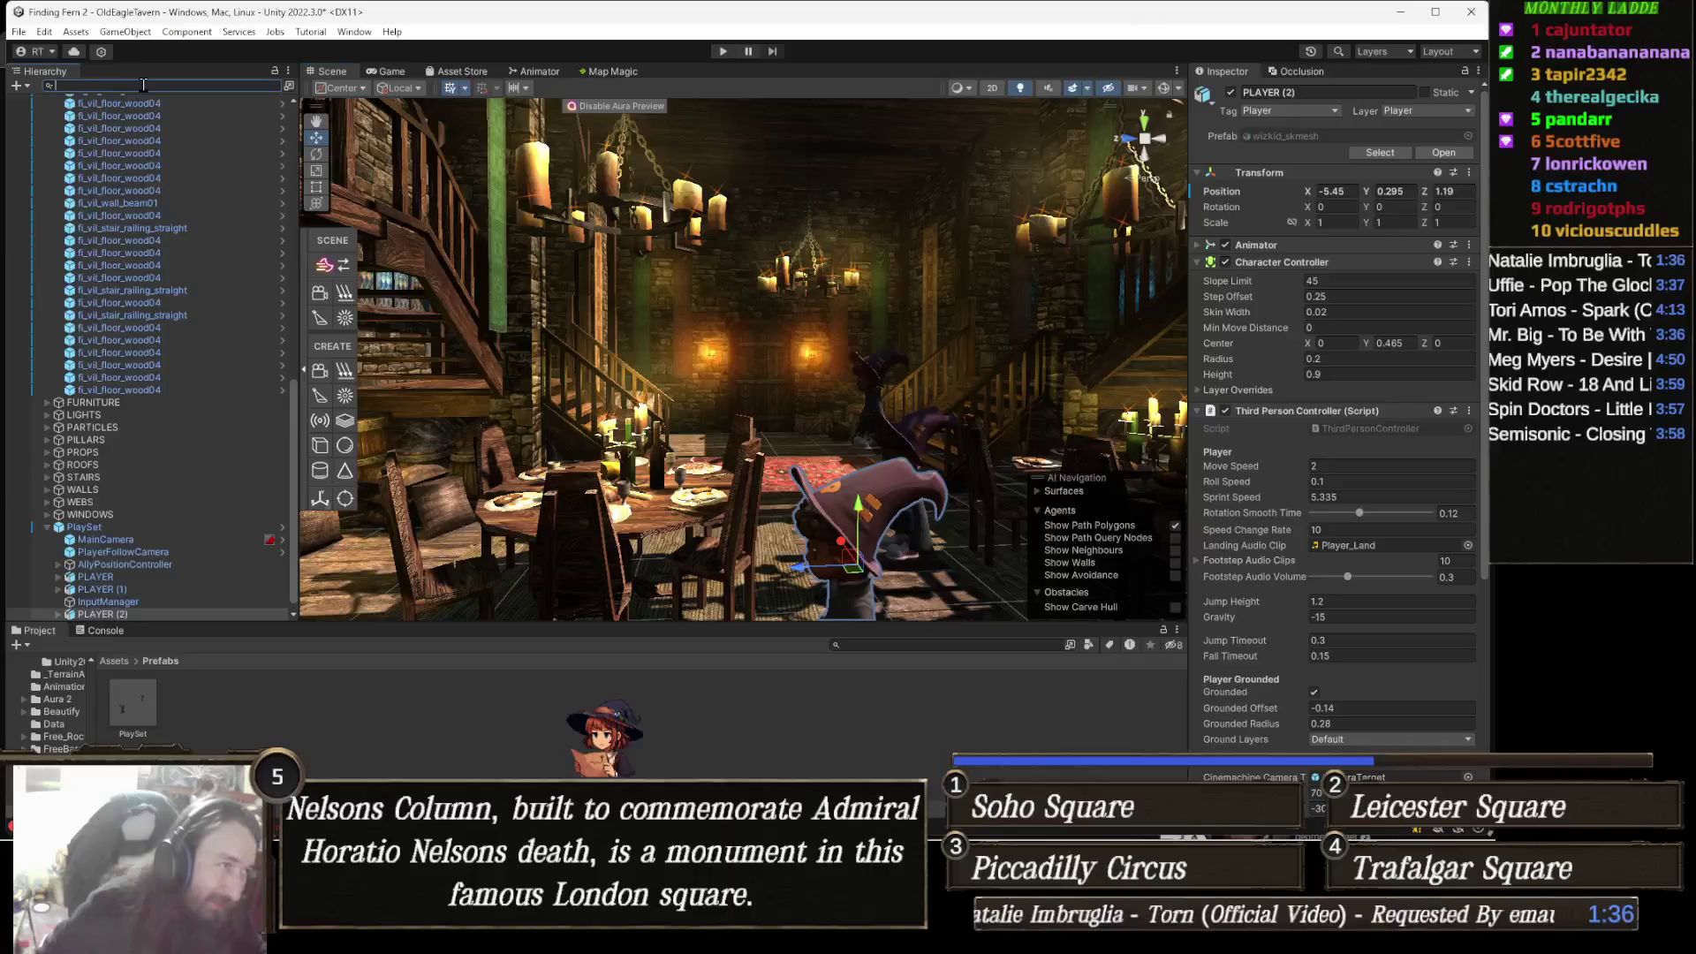
type("di")
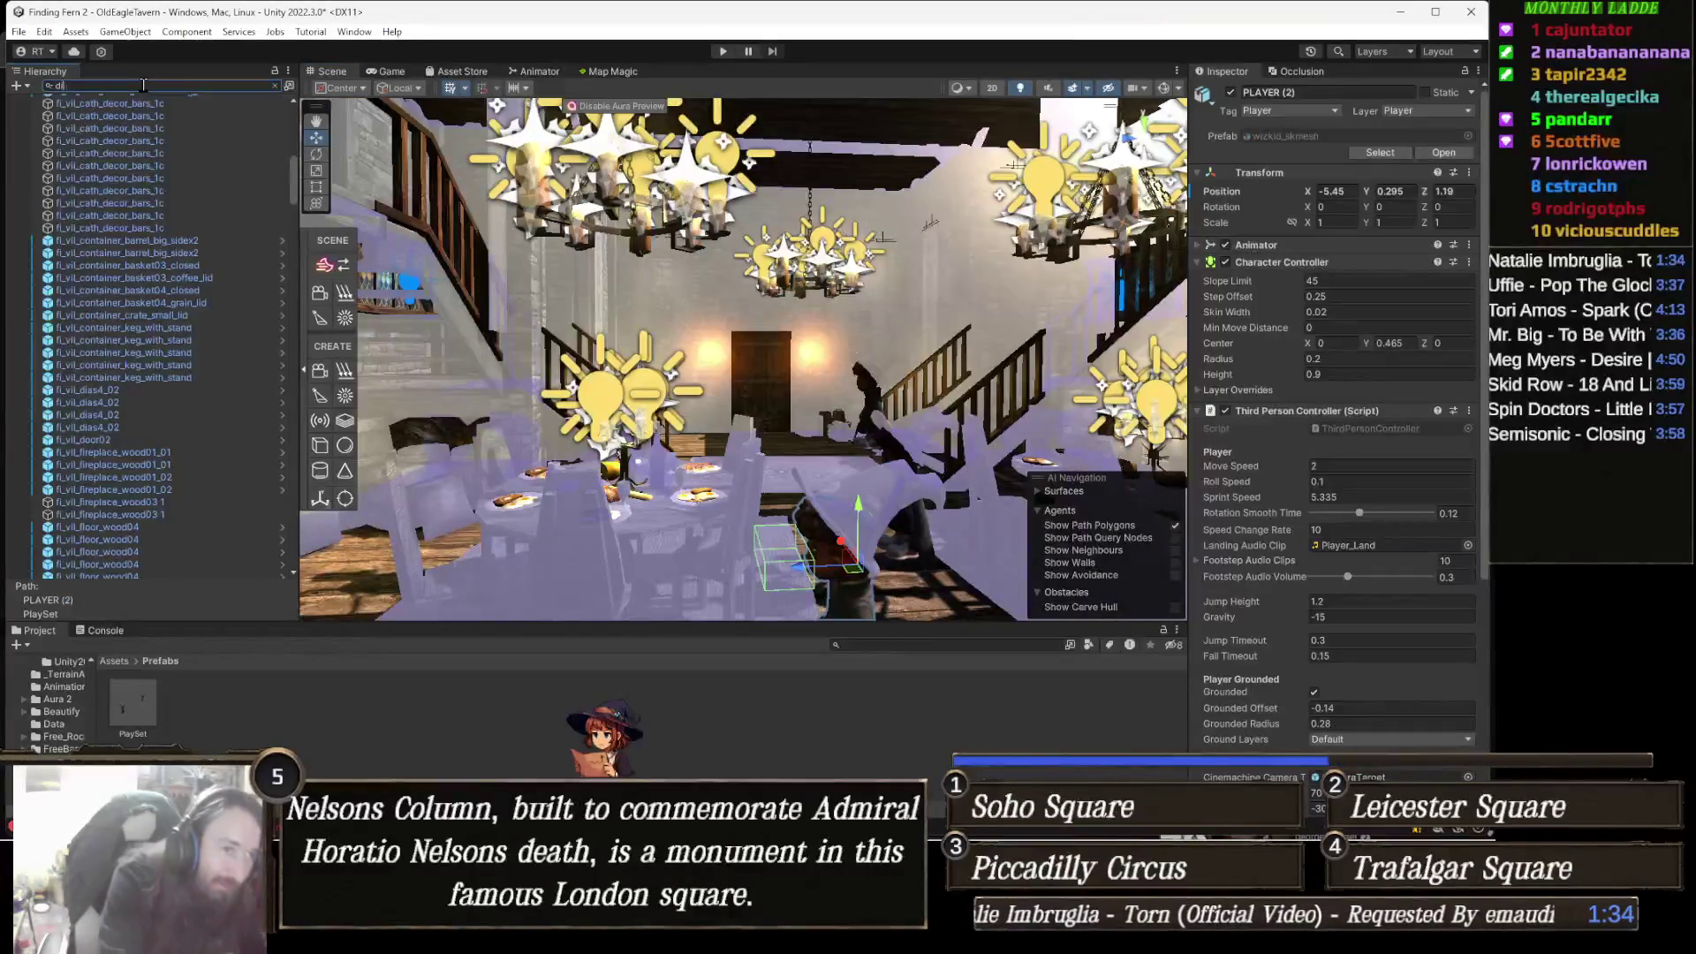
type("r")
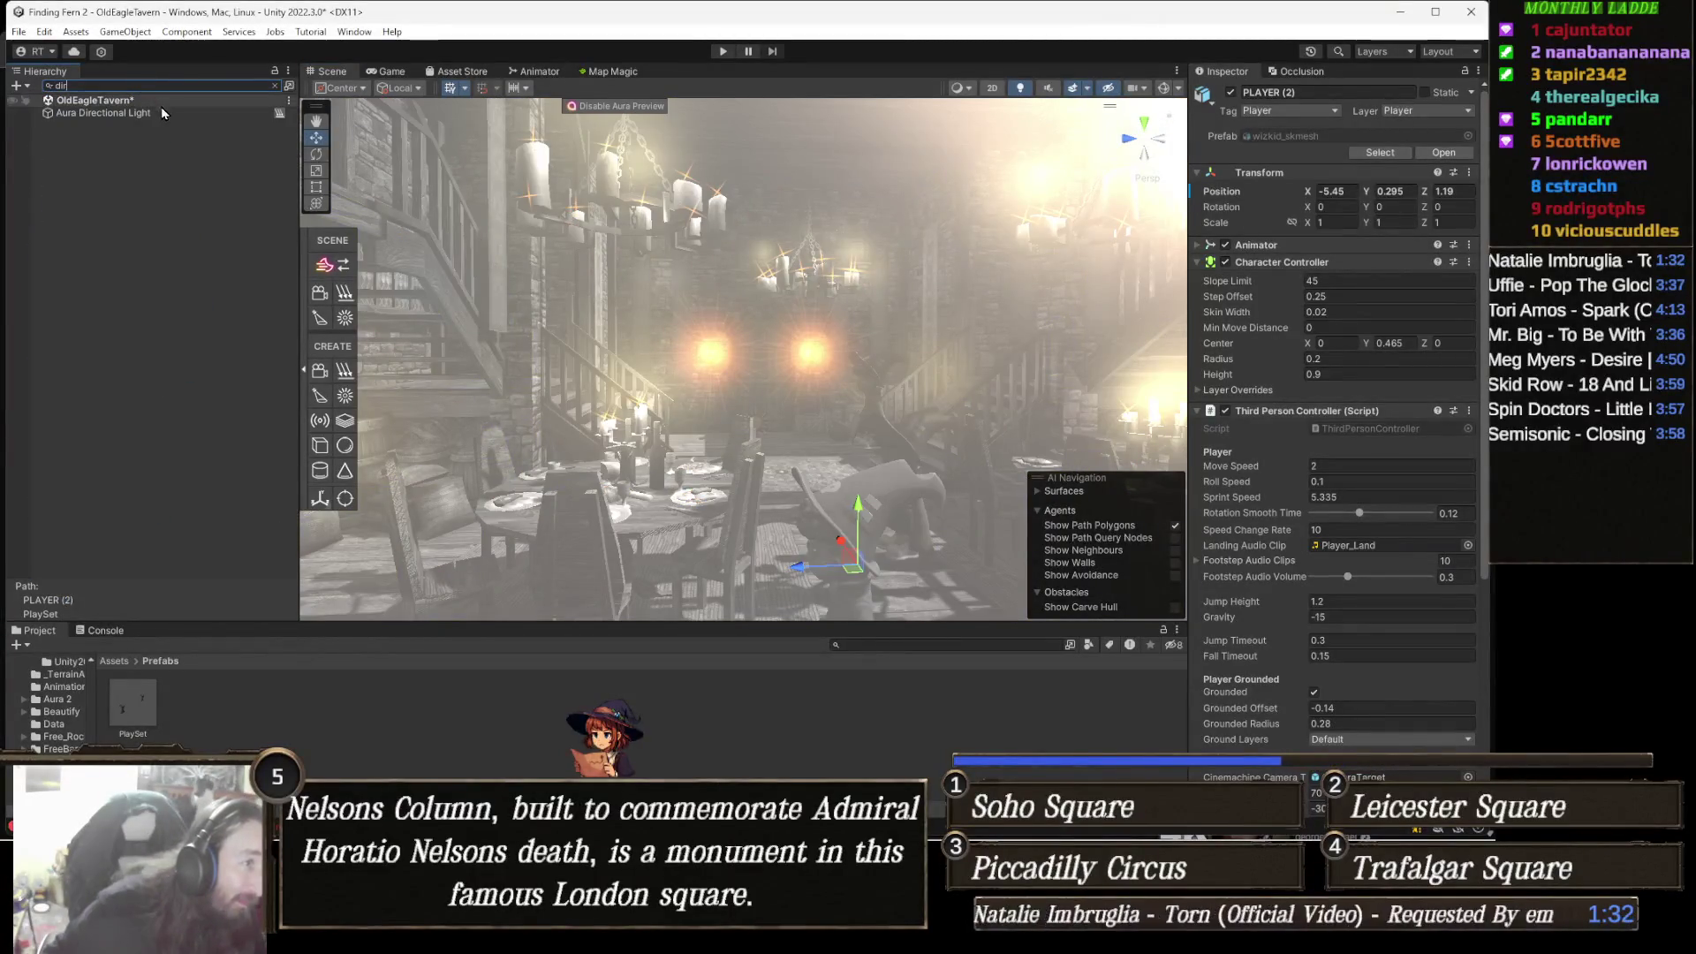
left_click(161, 111)
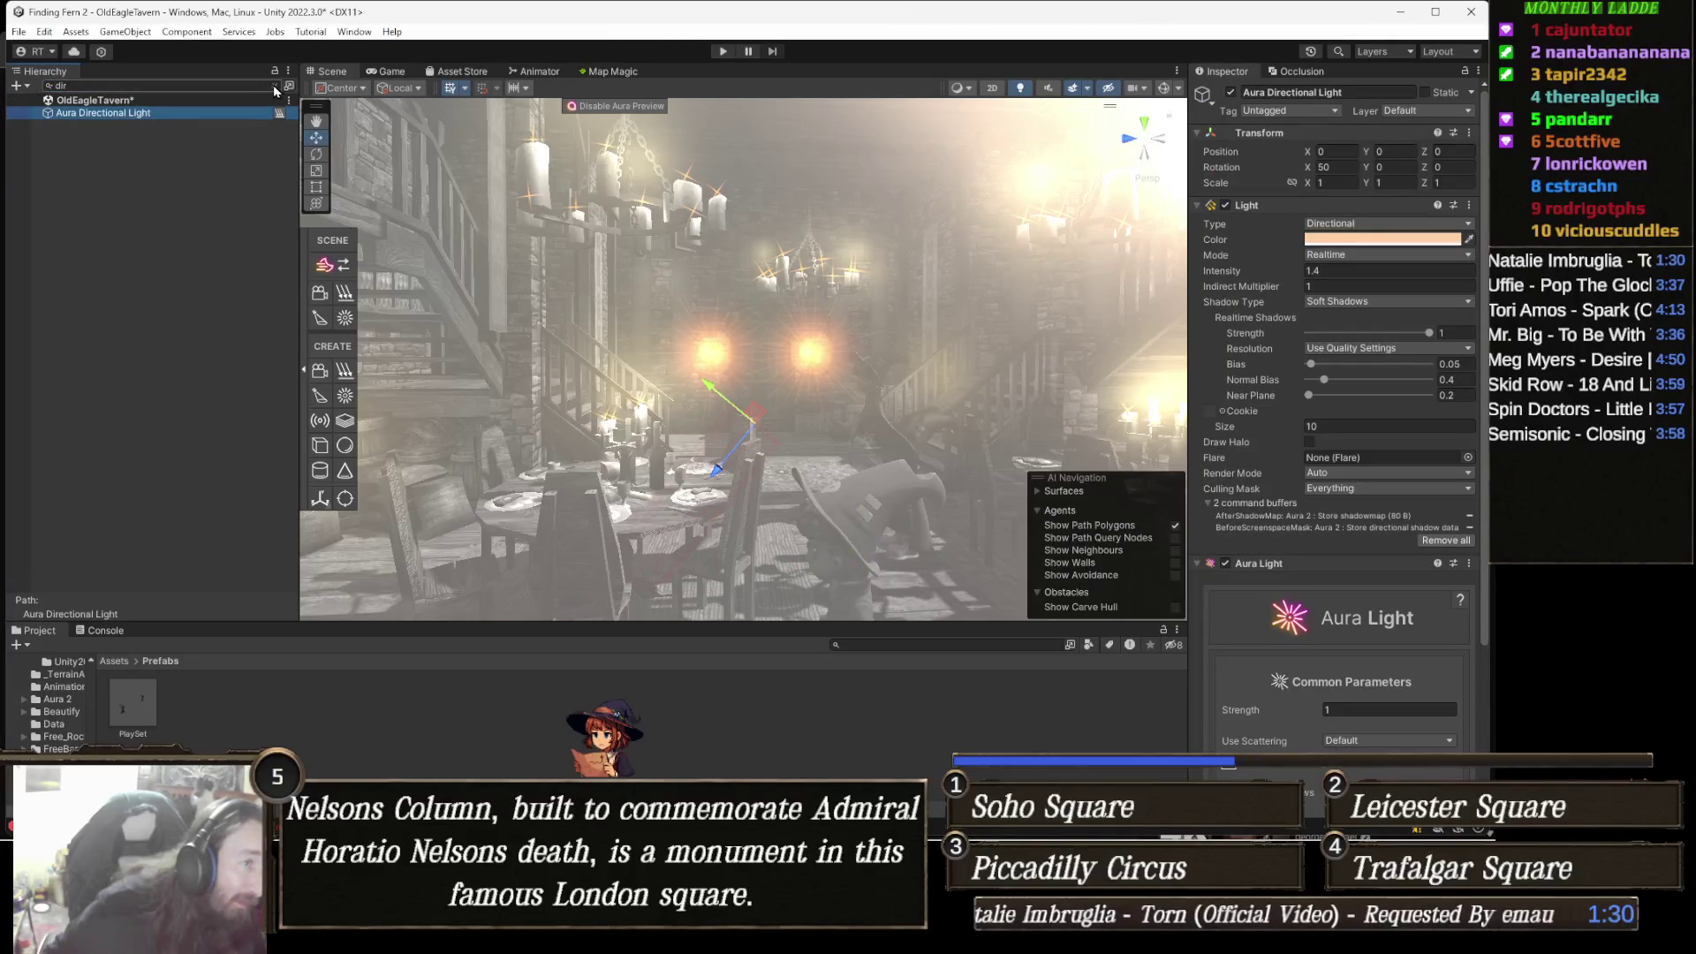
left_click(1232, 93)
left_click(1232, 93)
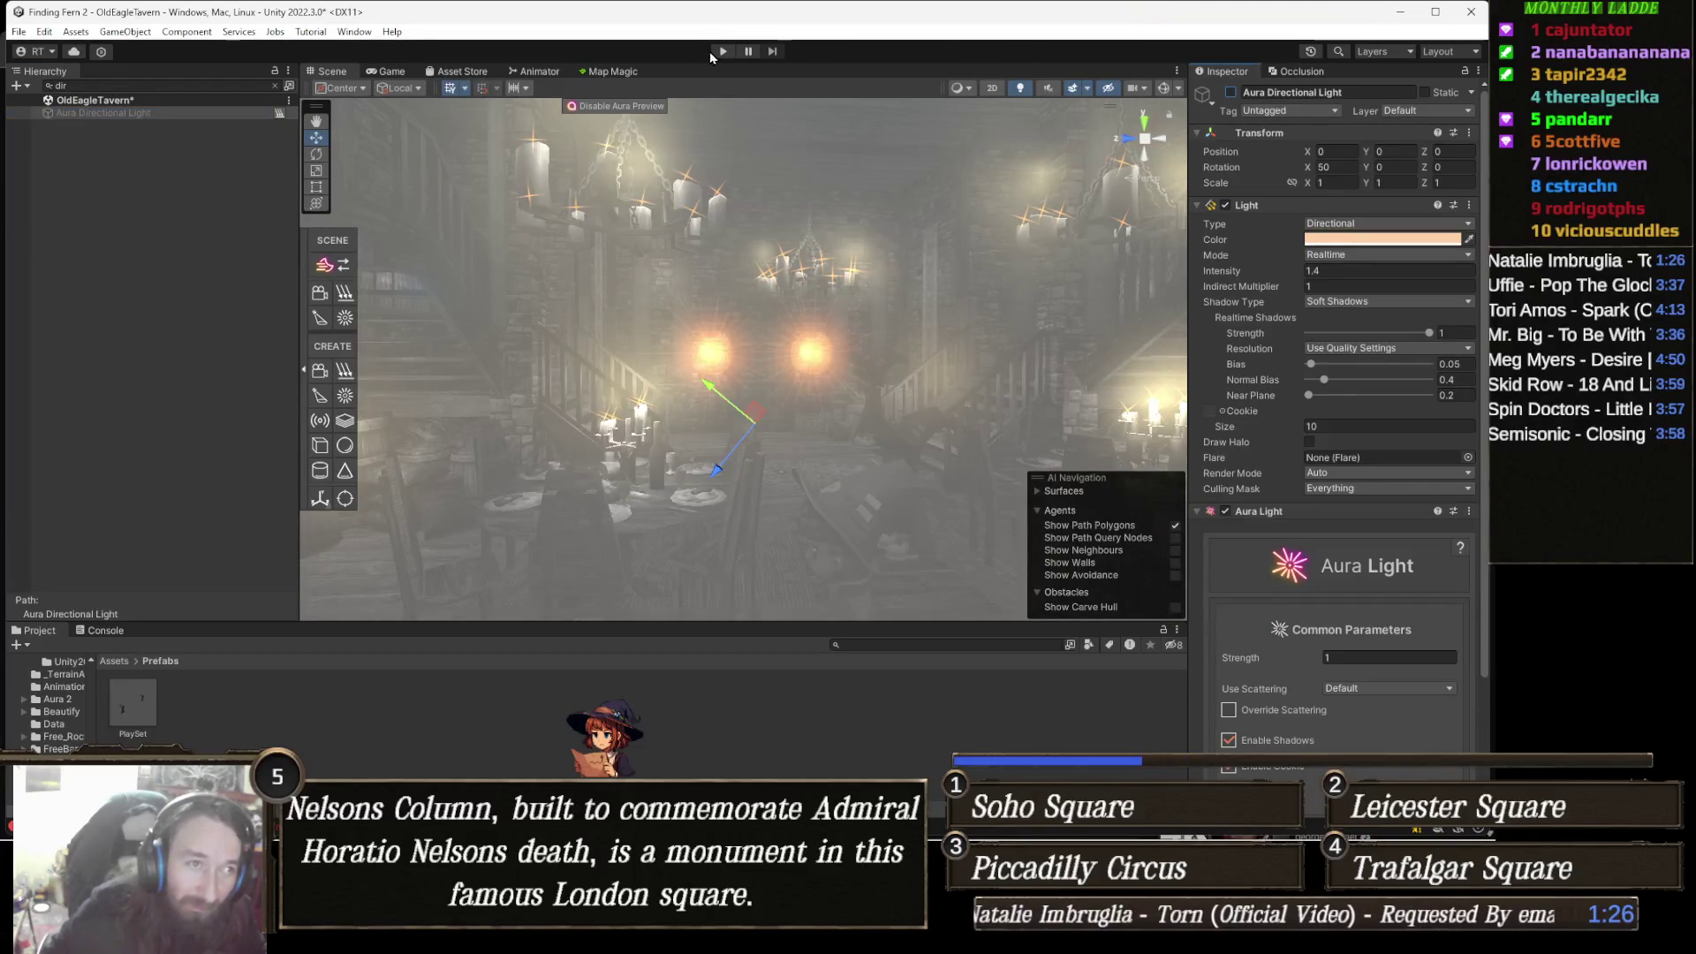
left_click(723, 52)
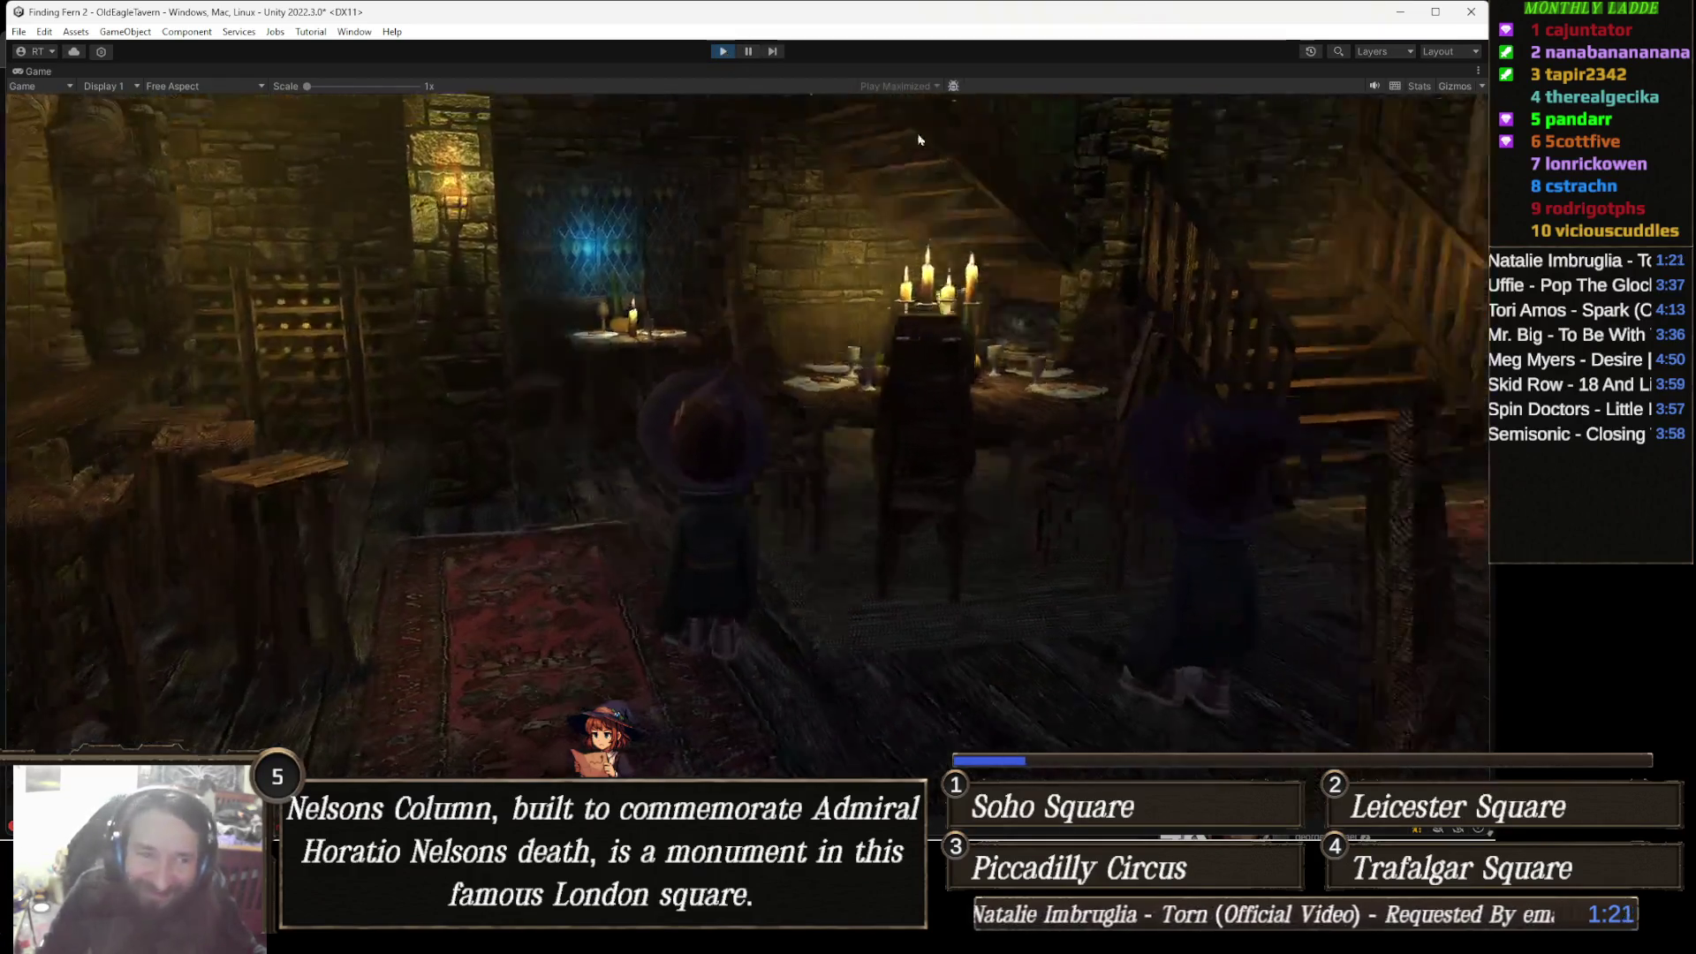
Turn the game camera left to look across the tavern during the play test.
mouse_move(919, 139)
left_mouse_down()
mouse_move(505, 103)
mouse_move(221, 124)
mouse_move(5, 148)
mouse_move(522, 244)
mouse_move(4, 223)
mouse_move(87, 170)
mouse_move(495, 177)
mouse_move(807, 208)
mouse_move(801, 155)
mouse_move(723, 163)
mouse_move(274, 22)
left_mouse_up()
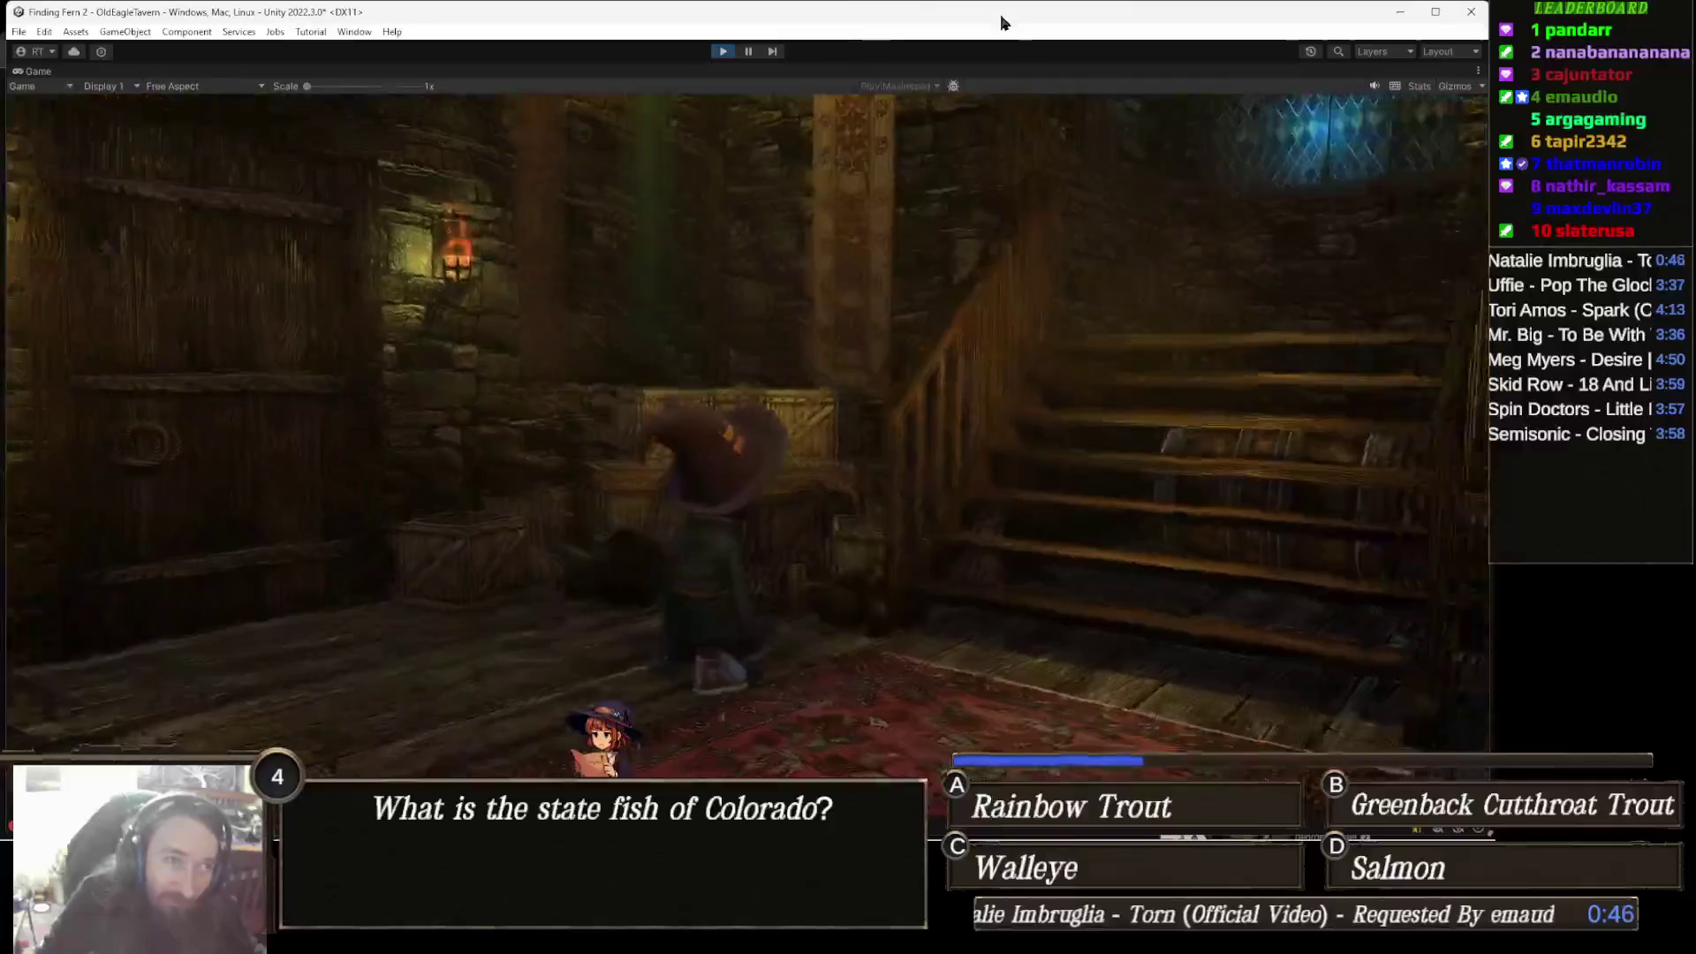
Exit play mode, add a Beautify component to the Aura Directional Light, and scroll through its settings.
left_click(719, 54)
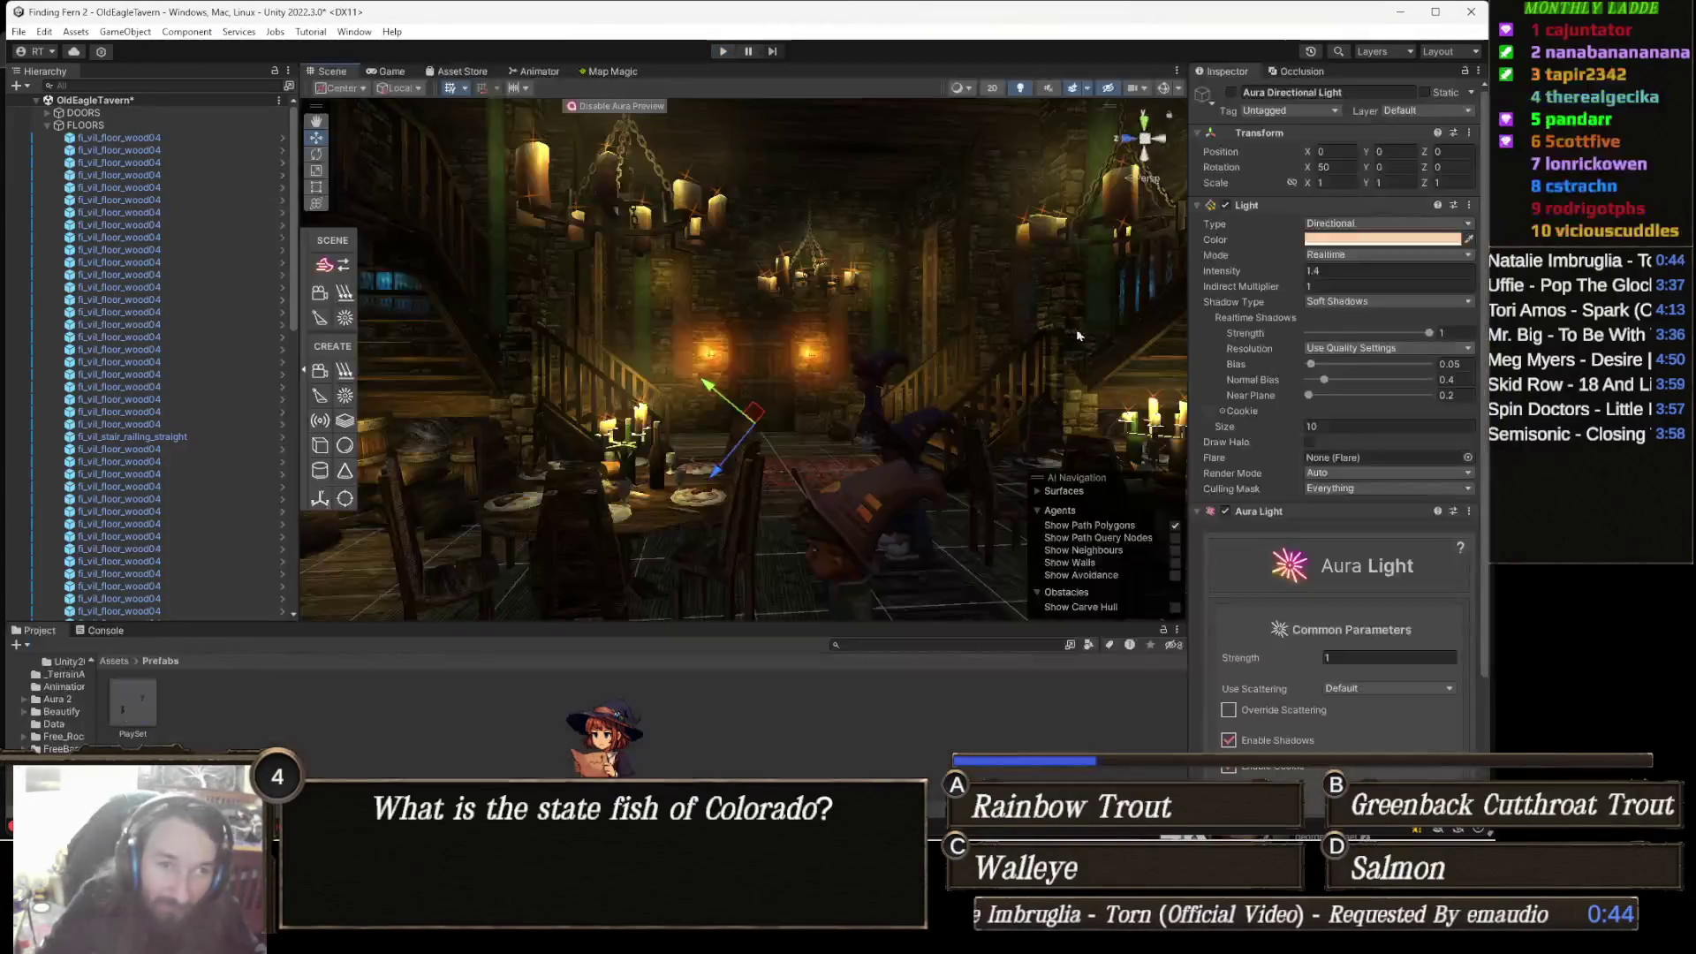
scroll(1369, 343, "down", 3)
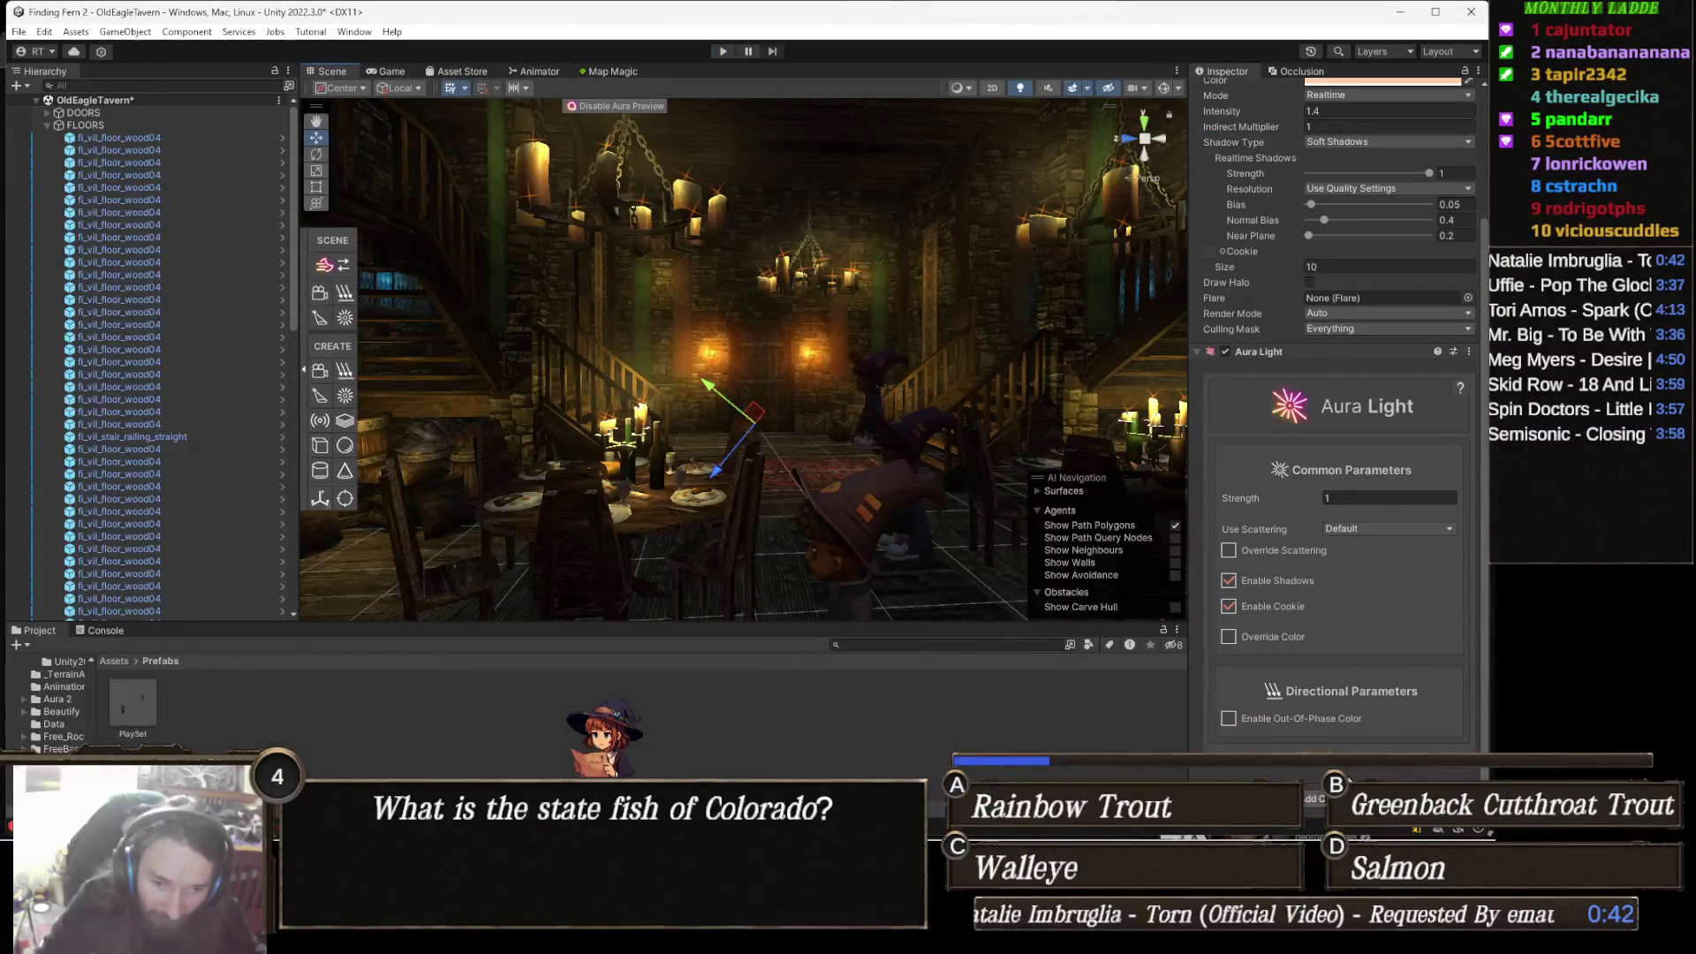
left_click(1334, 798)
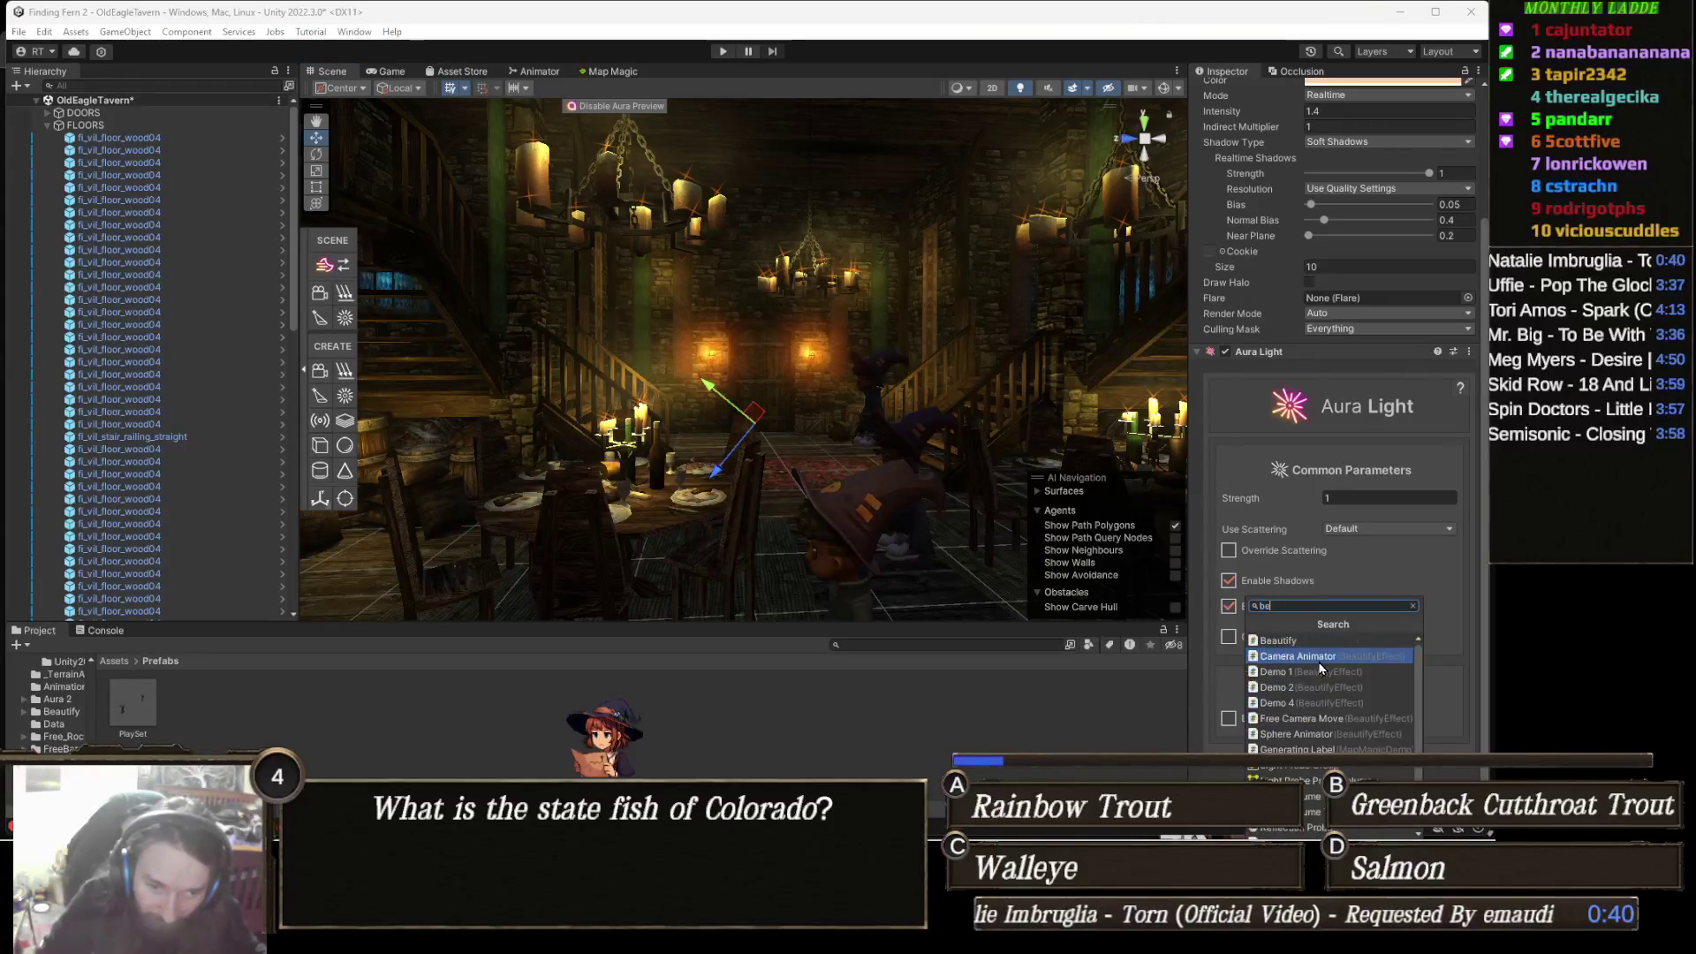
left_click(1297, 640)
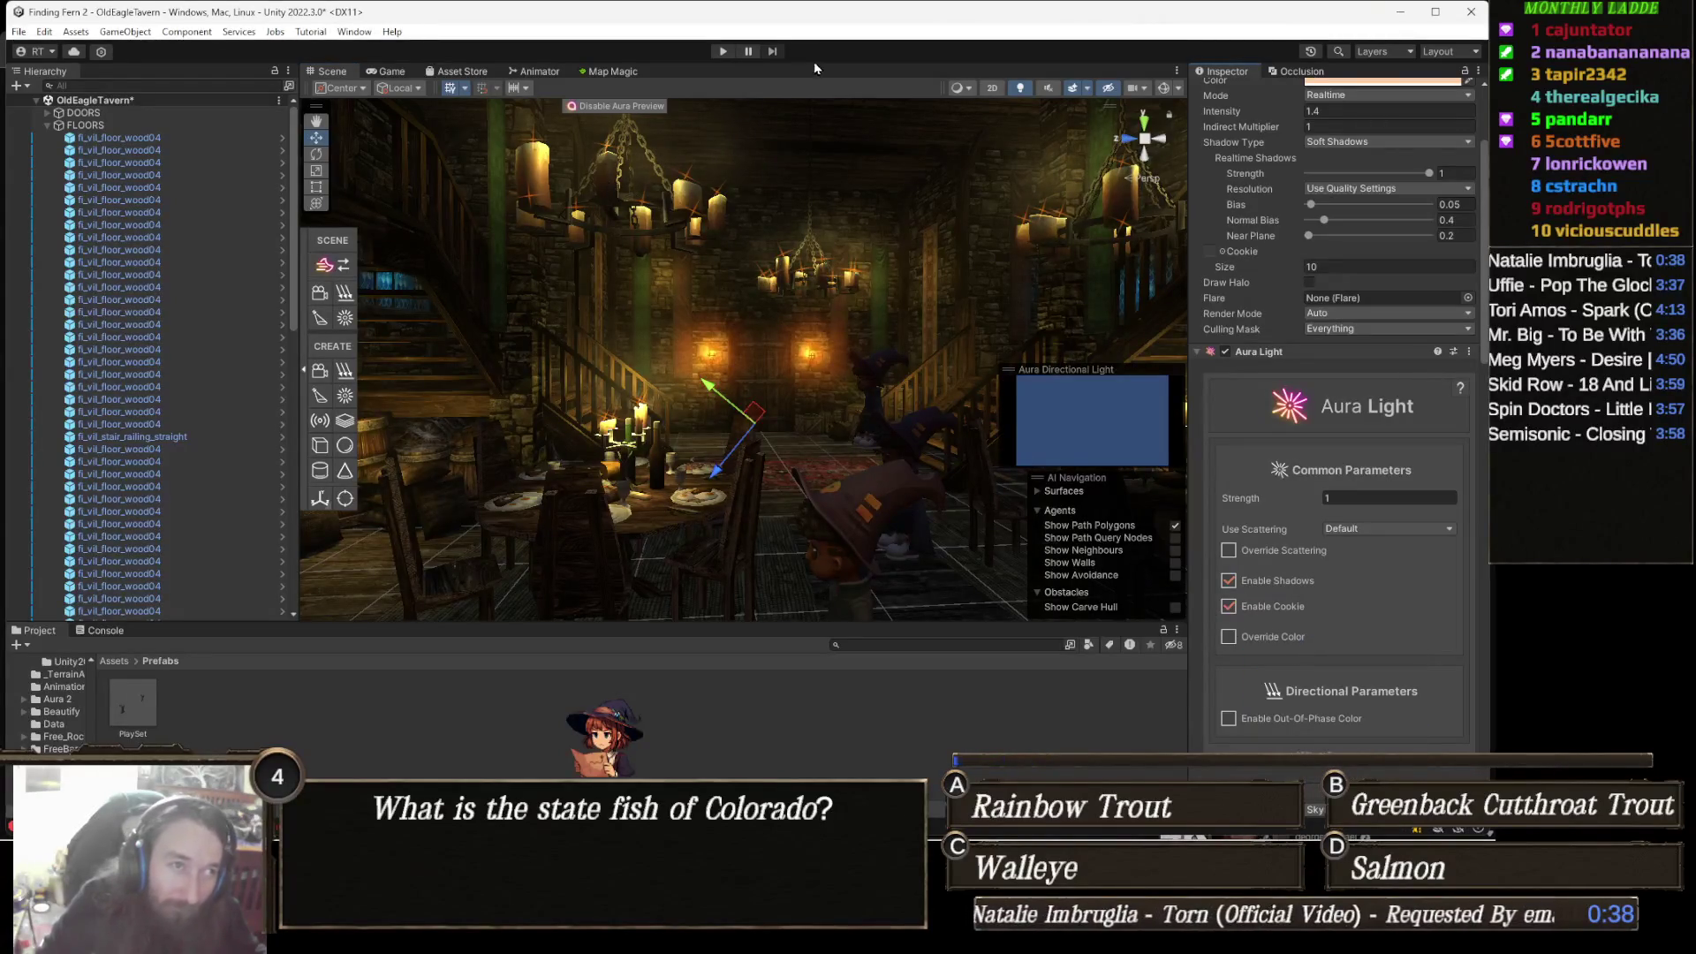
scroll(1193, 500, "down", 10)
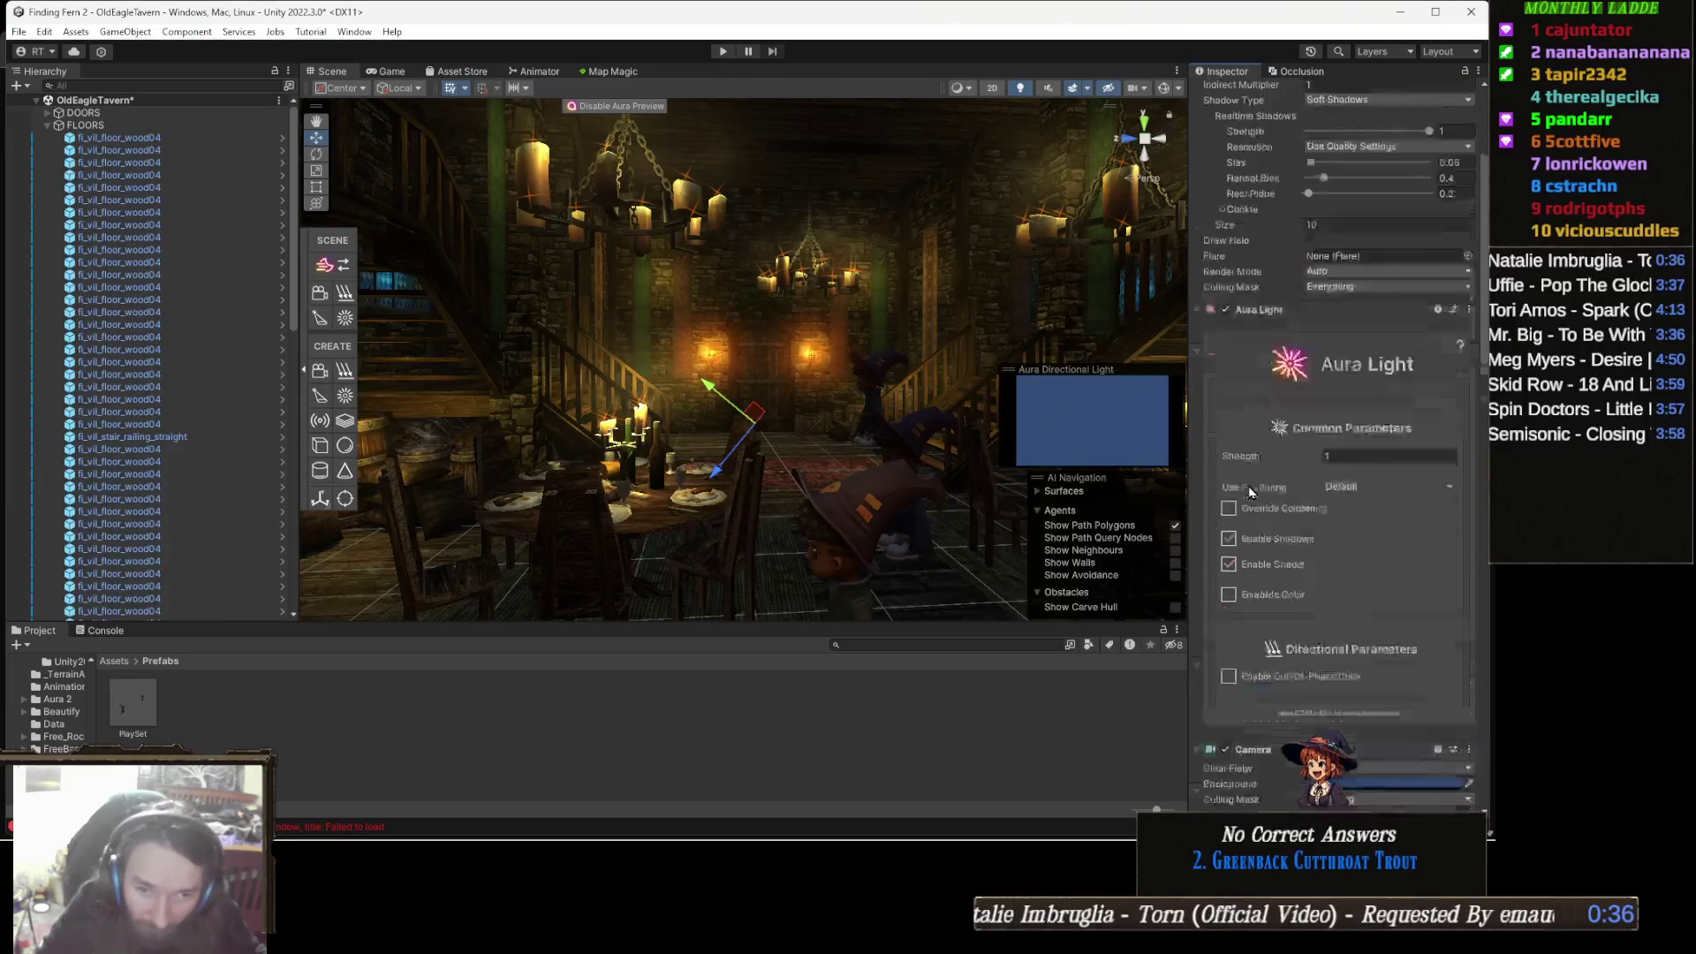
scroll(1235, 479, "down", 2)
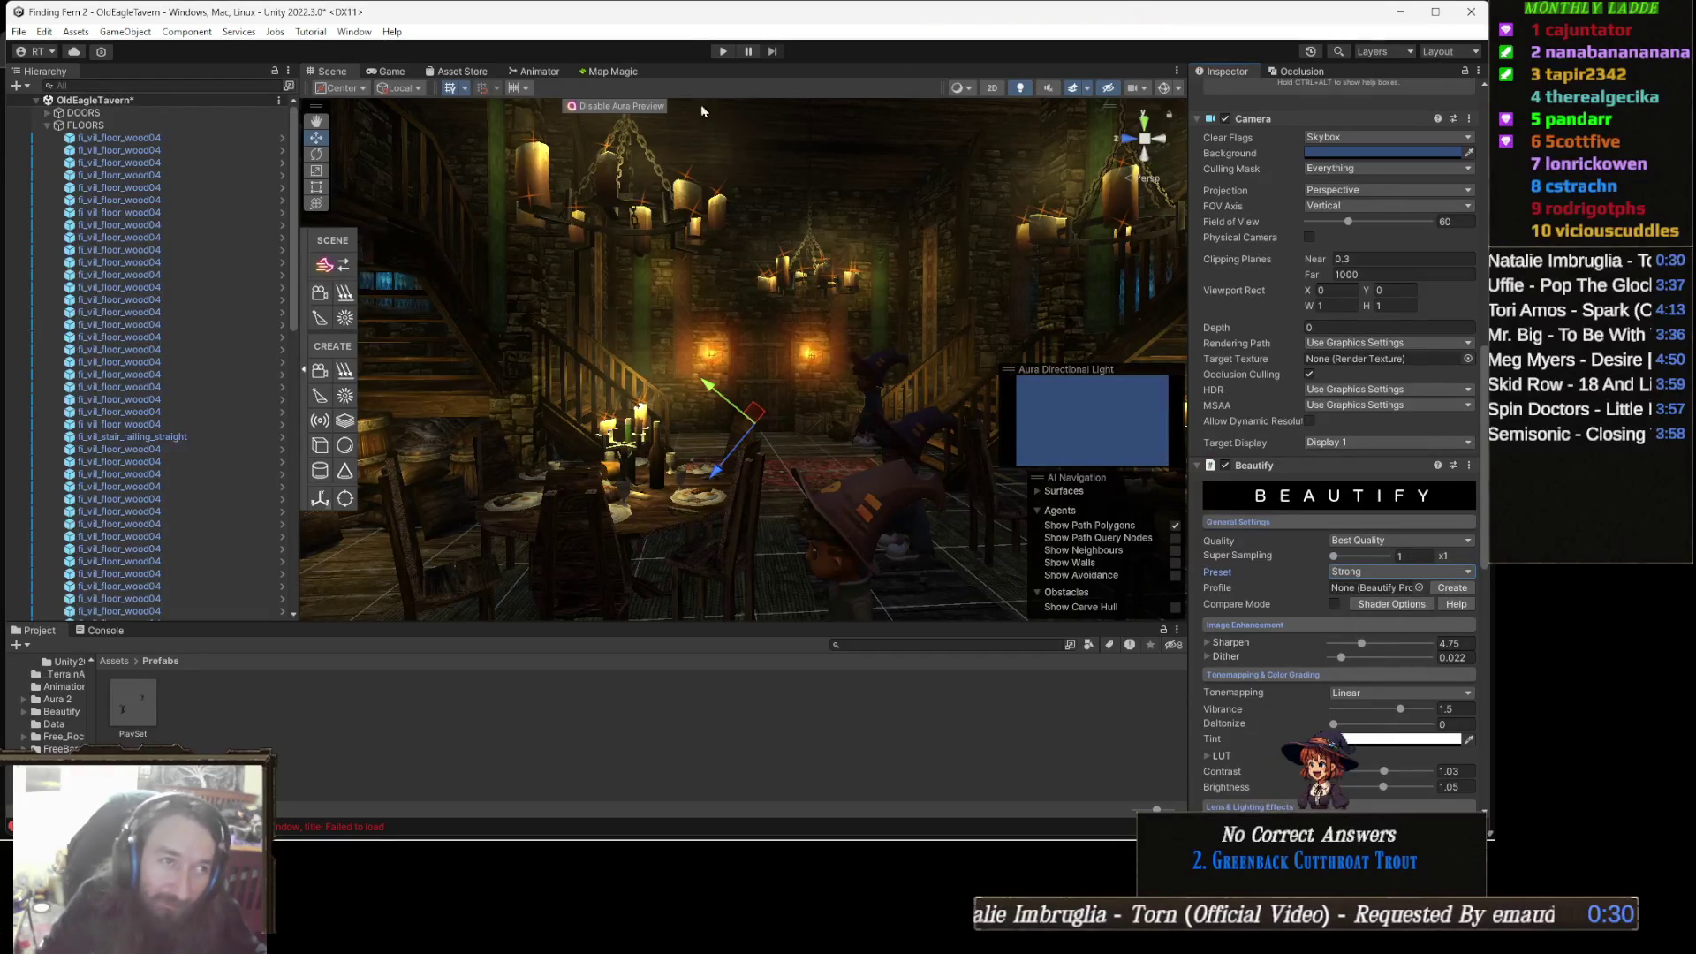
Enter play mode to view the tavern with the Beautify look applied.
left_click(721, 52)
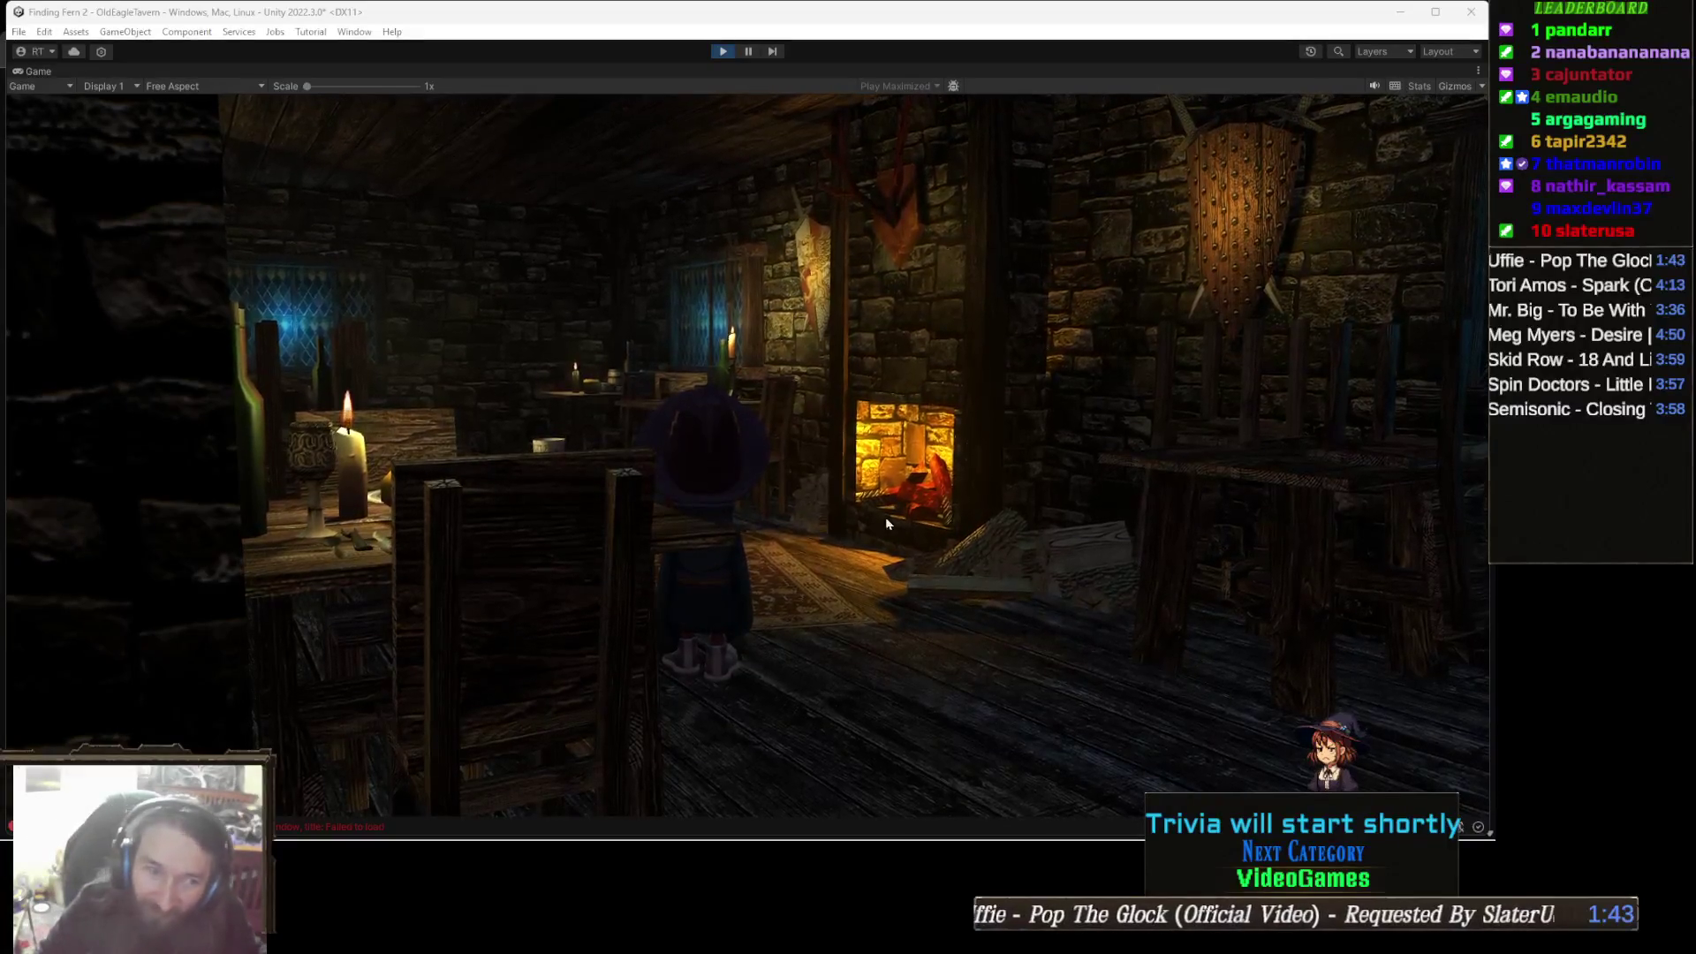
Walk the witch with W past the fireplace and down the corridor to the stairs, then exit with Ctrl+P.
key("w")
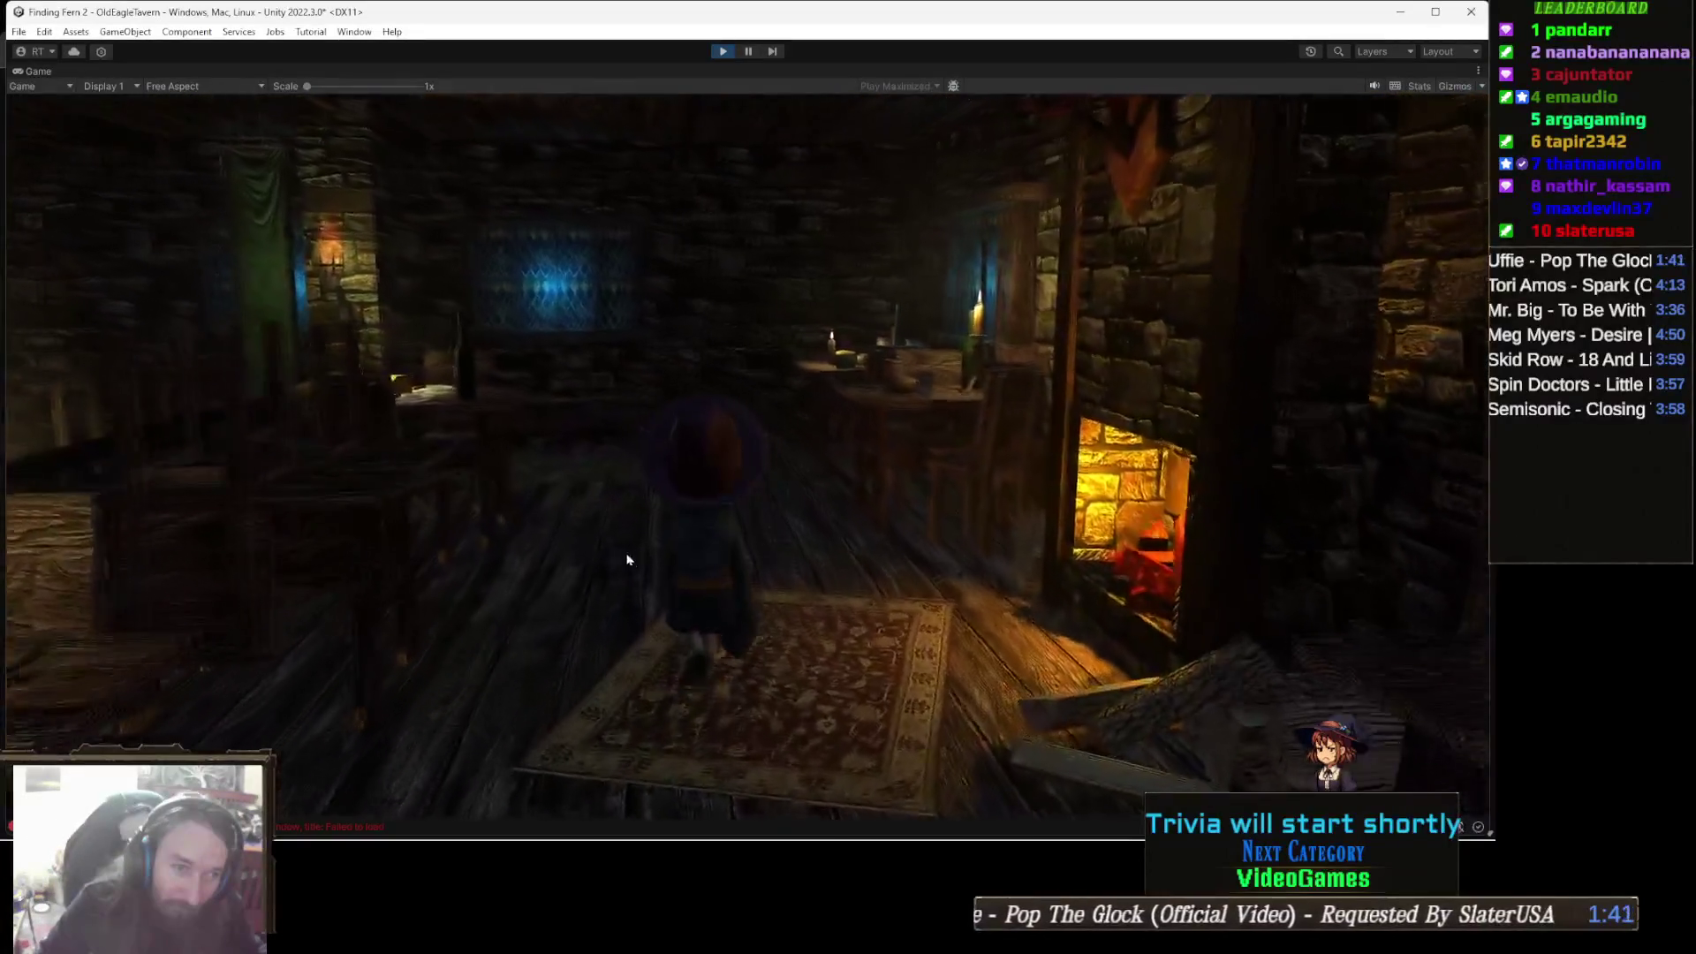
key("w")
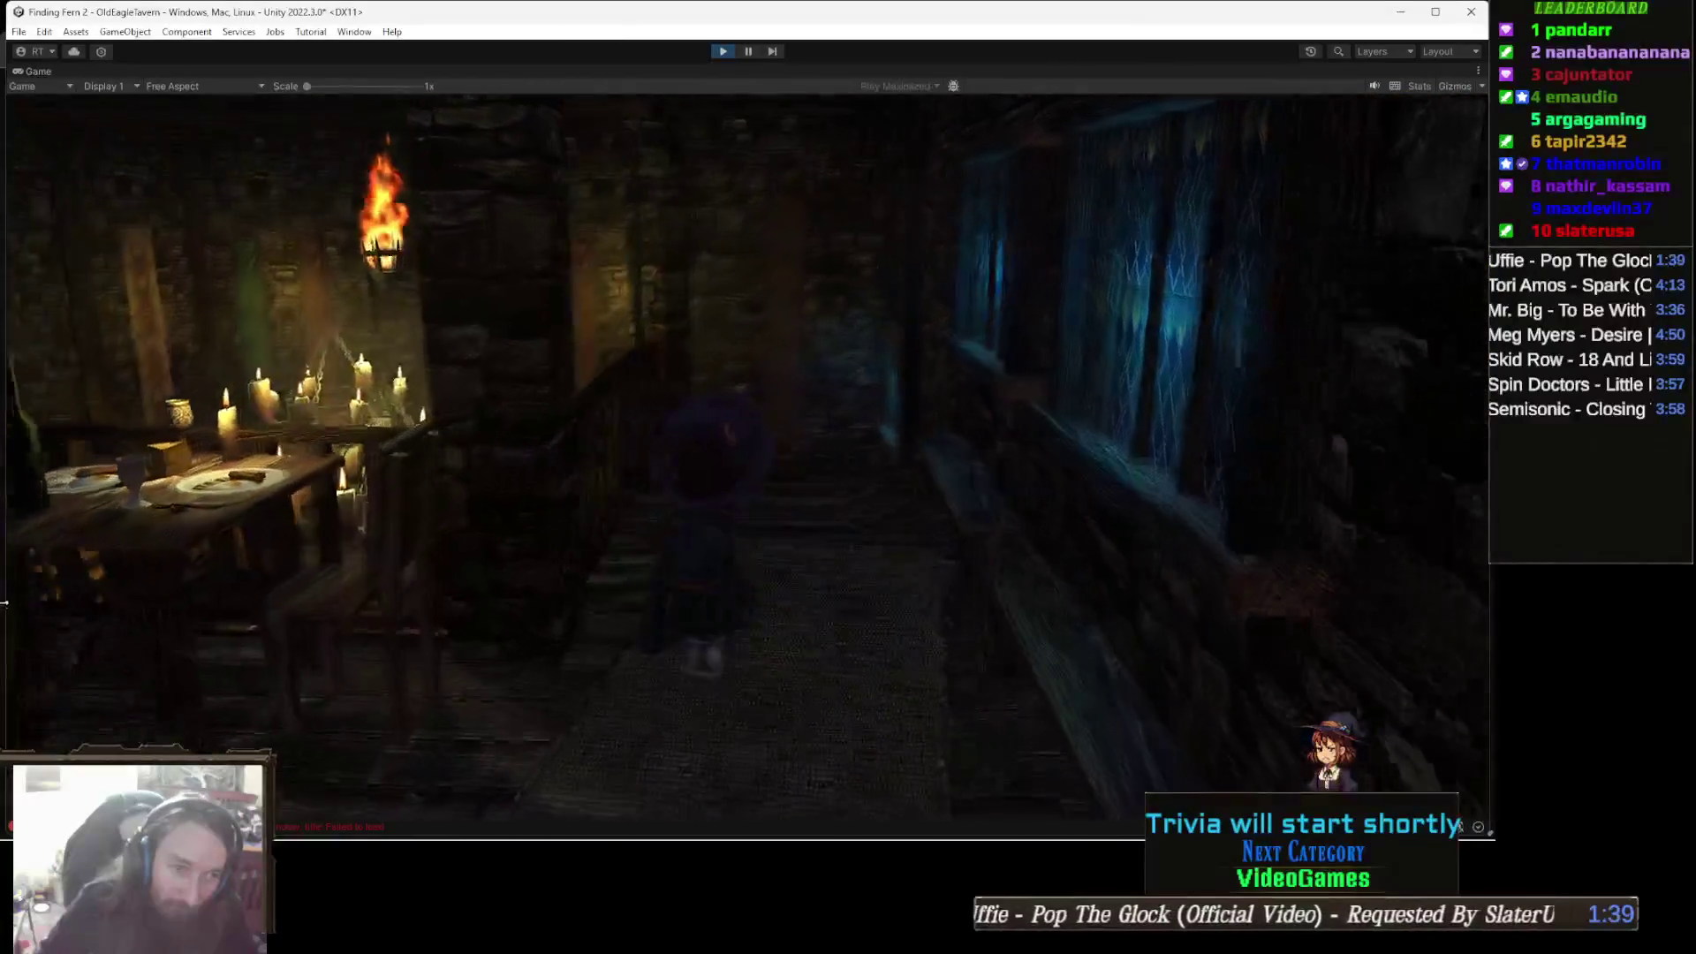
key("w")
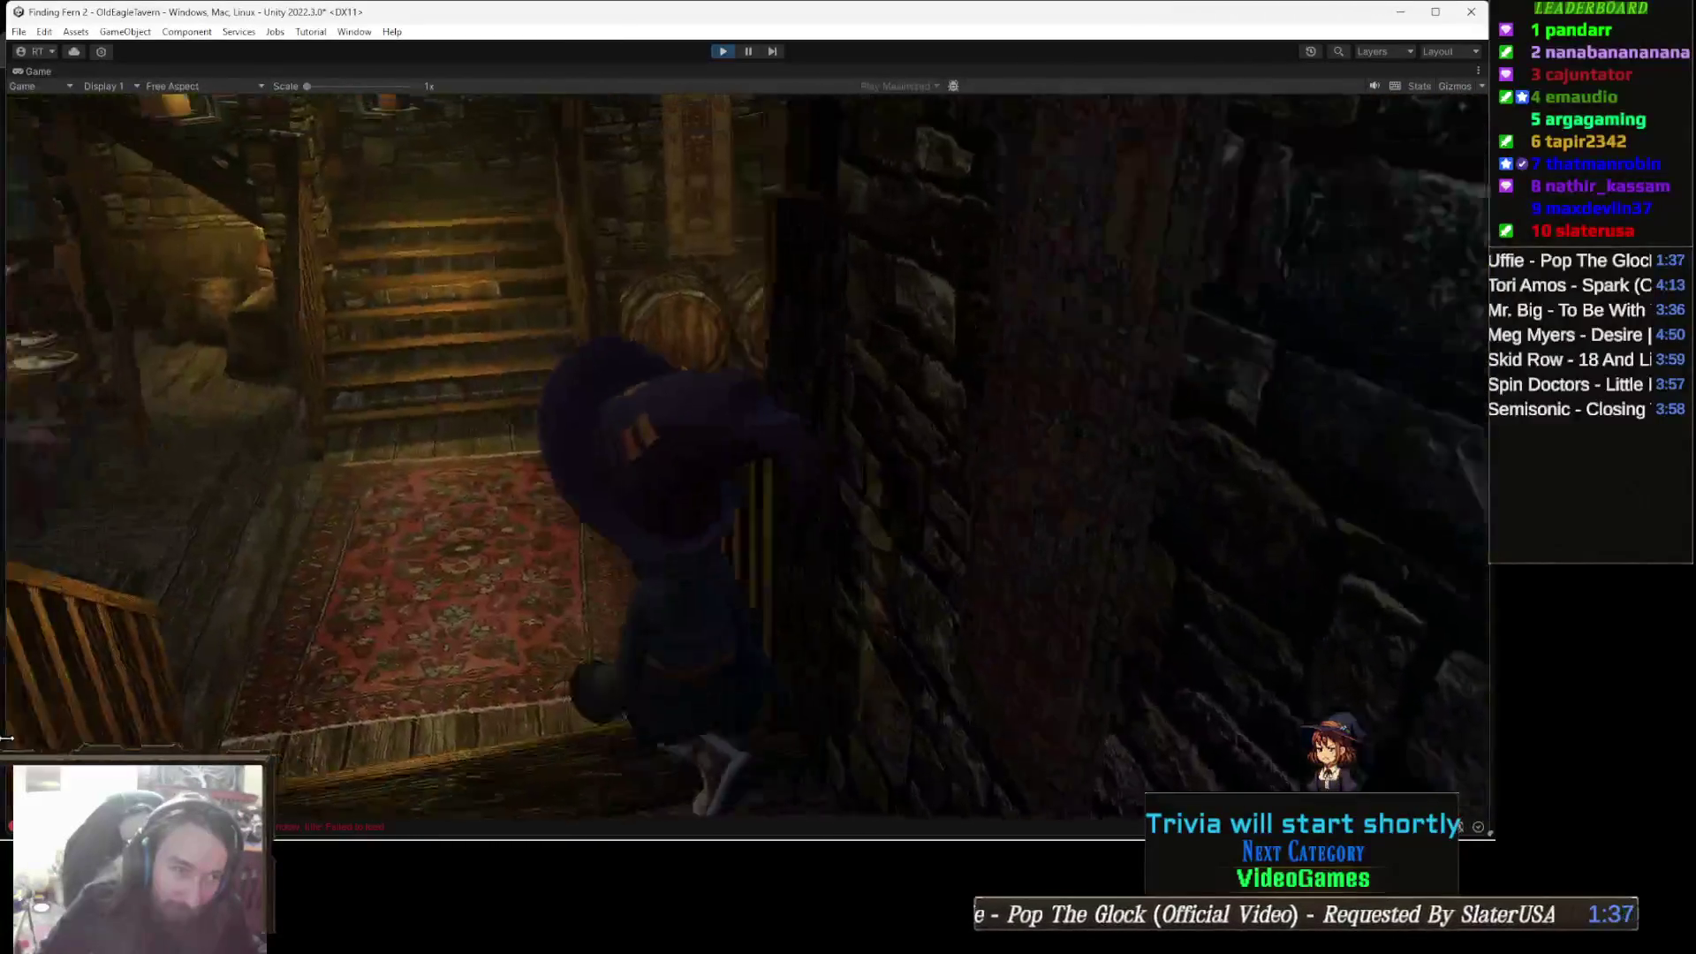
key("w")
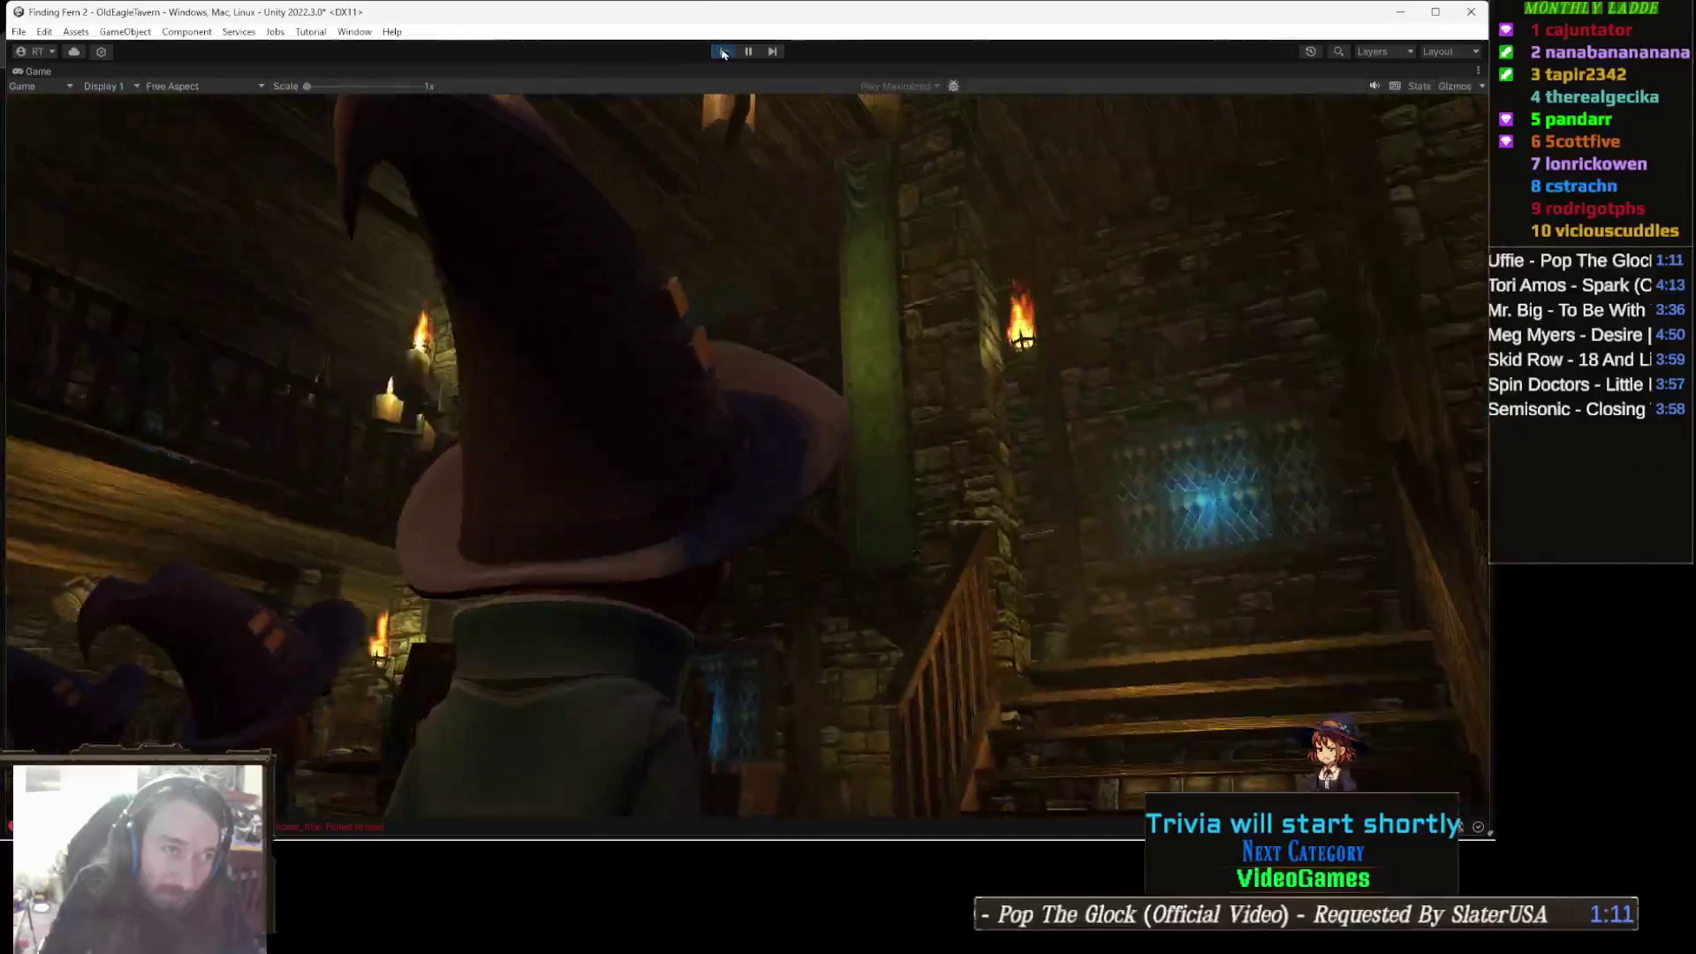
key("ctrl+p")
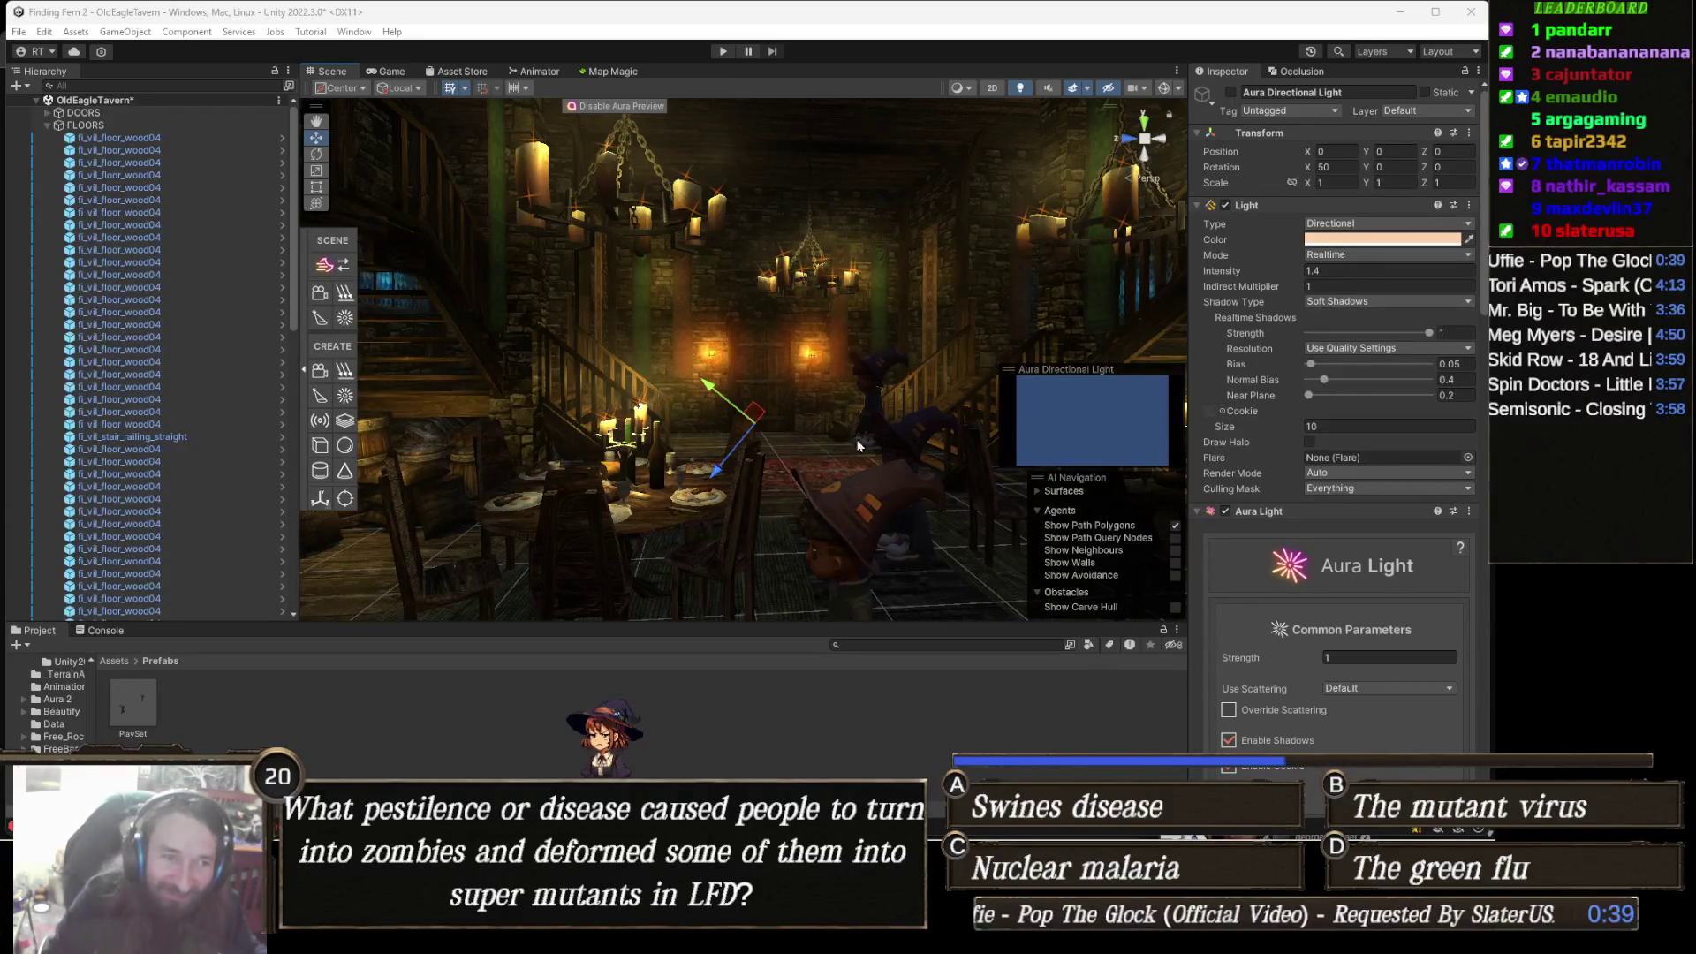
Fly the Scene view past the door wall, staircase and fireplace, deselect everything, and play again.
left_click_drag(857, 446, 792, 458)
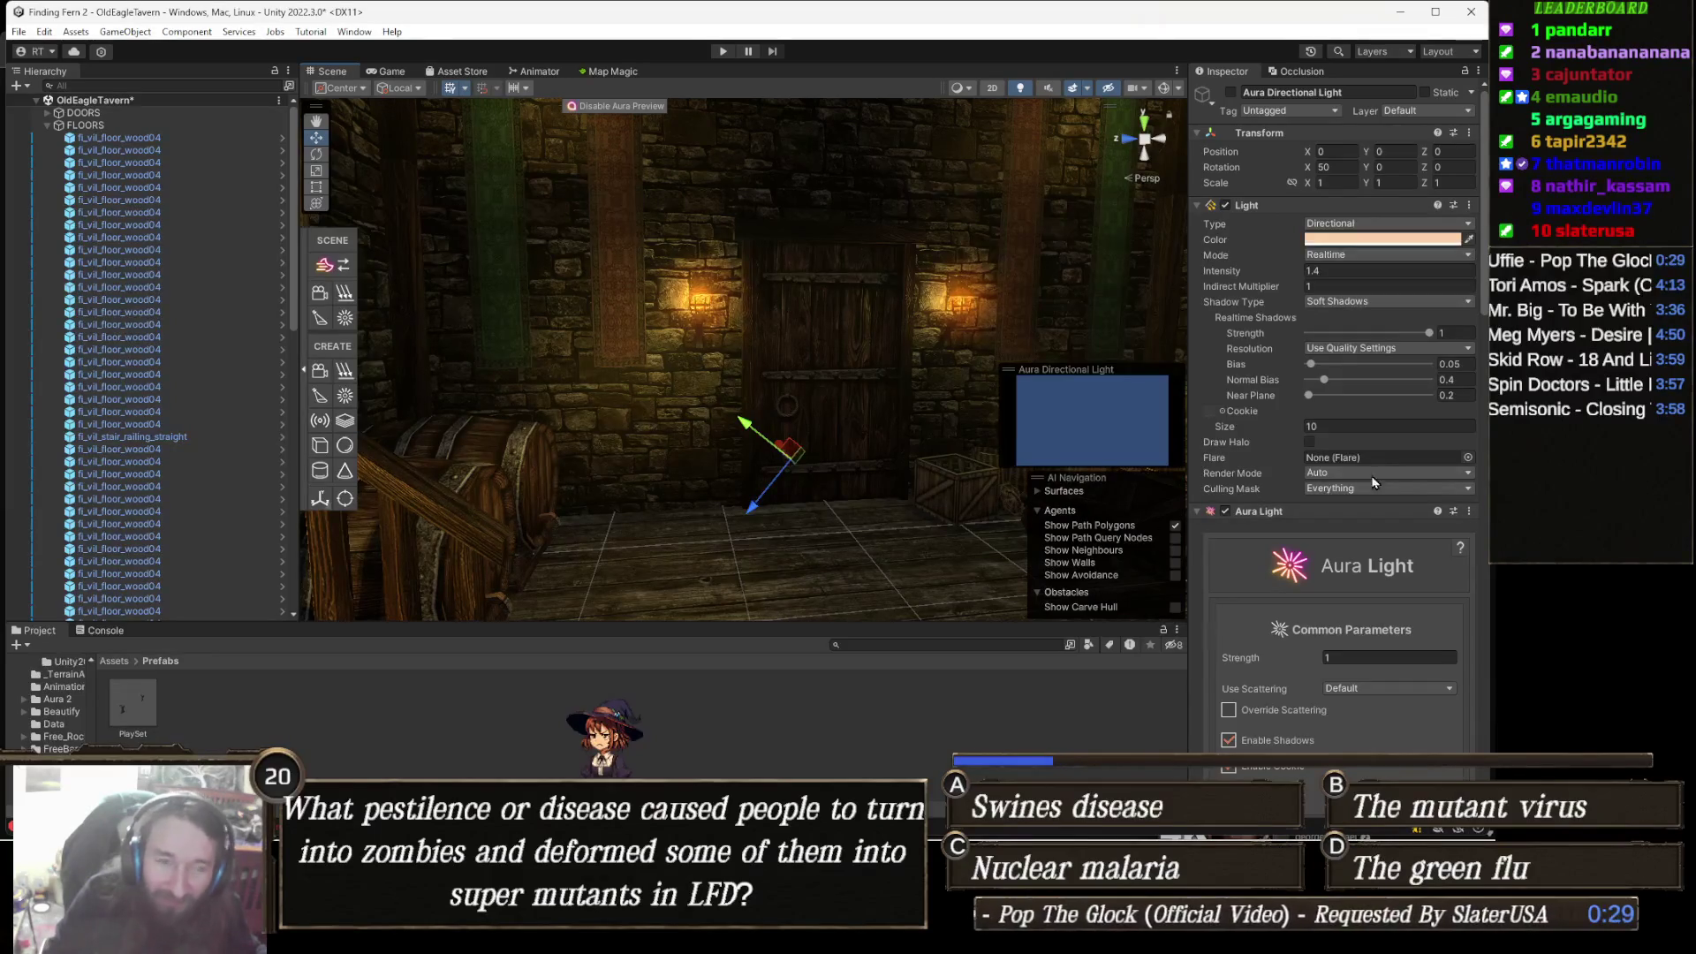
mouse_move(731, 500)
left_mouse_down()
mouse_move(710, 484)
mouse_move(848, 398)
mouse_move(862, 435)
mouse_move(1013, 434)
mouse_move(876, 531)
mouse_move(942, 523)
mouse_move(544, 413)
left_mouse_up()
mouse_move(742, 412)
left_mouse_down()
mouse_move(695, 391)
mouse_move(692, 455)
left_mouse_up()
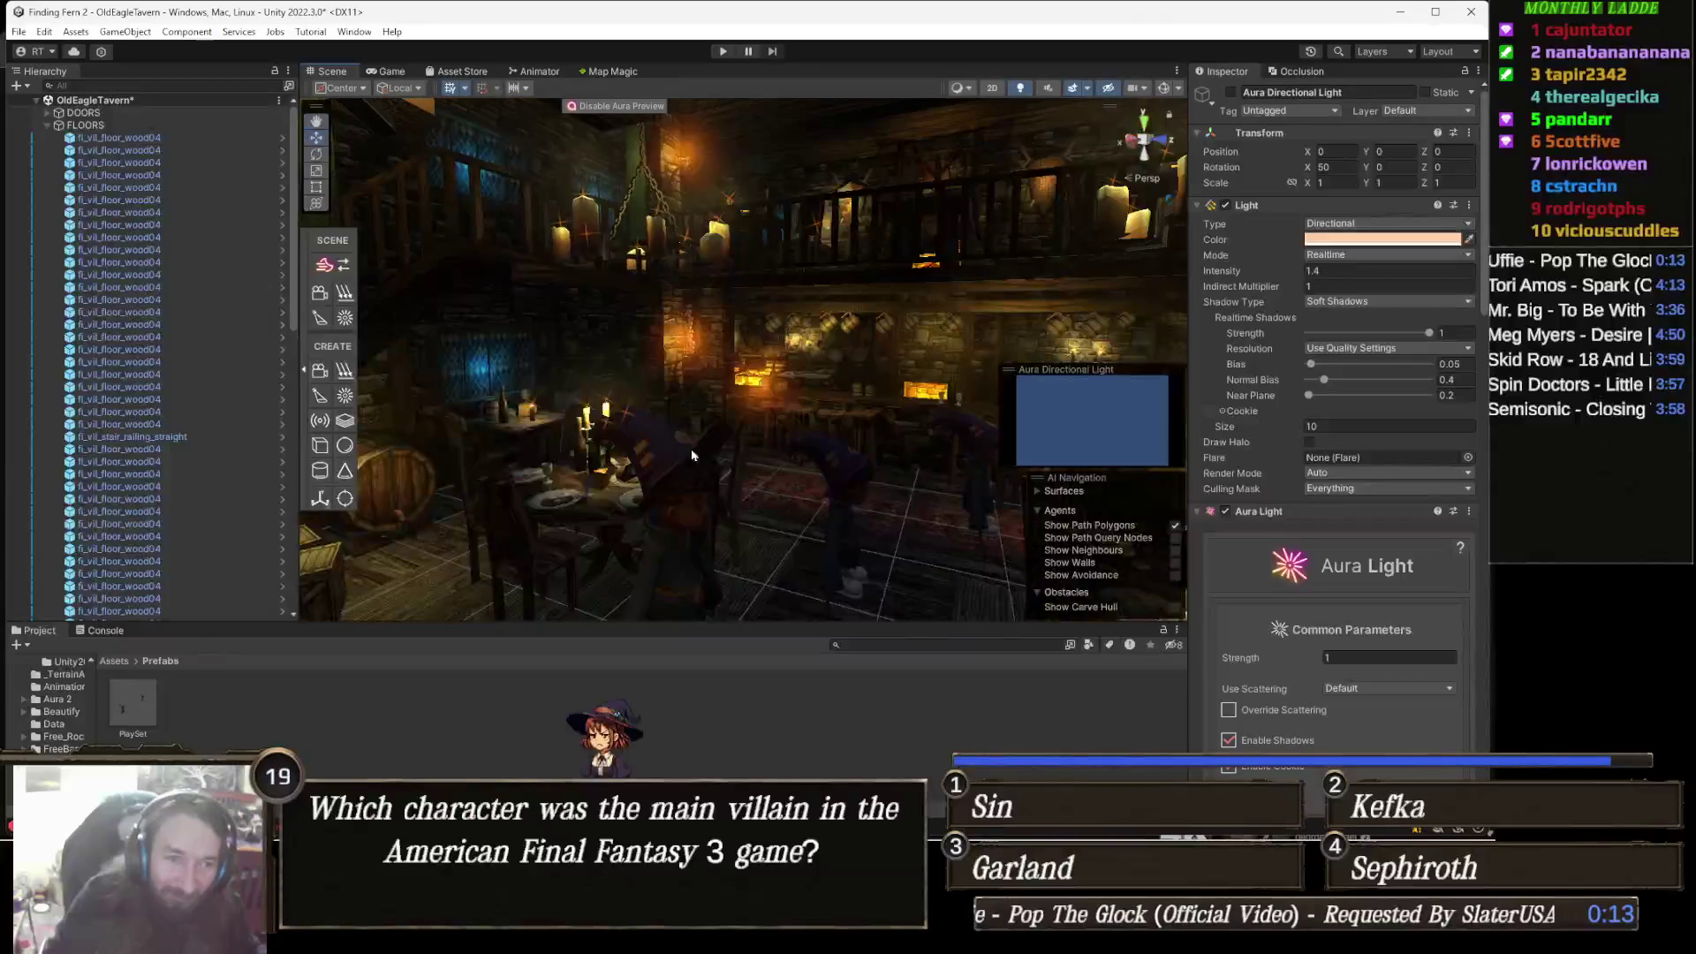
left_click(819, 728)
left_click_drag(852, 609, 881, 523)
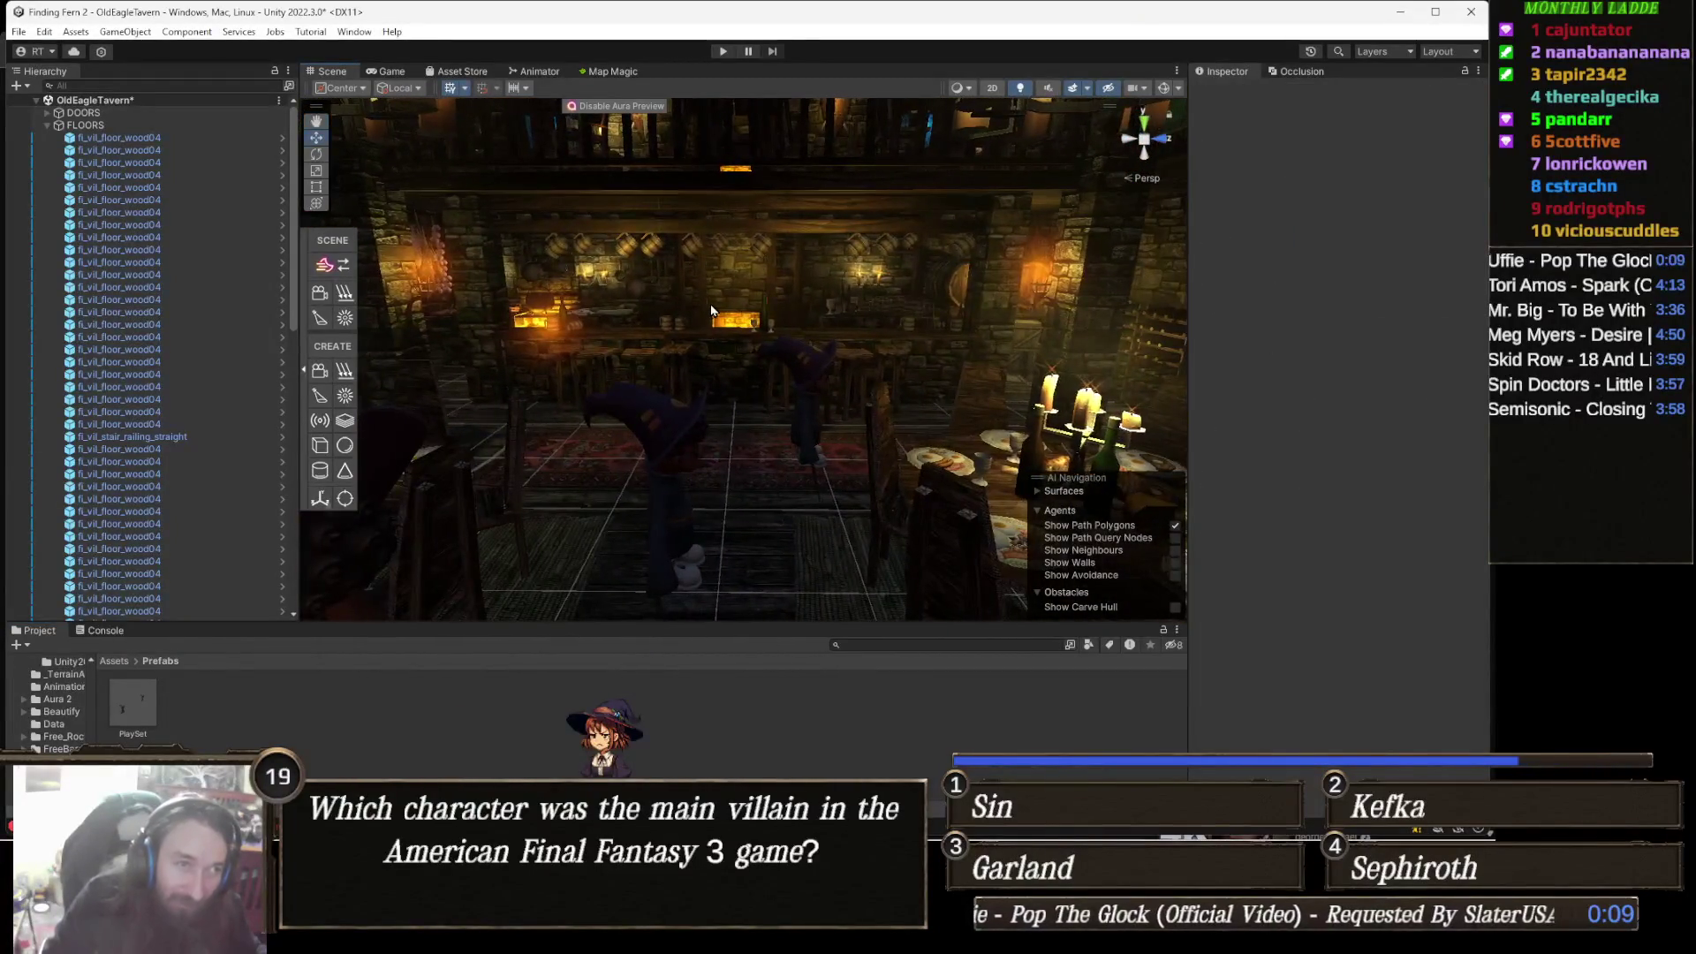
left_click(722, 51)
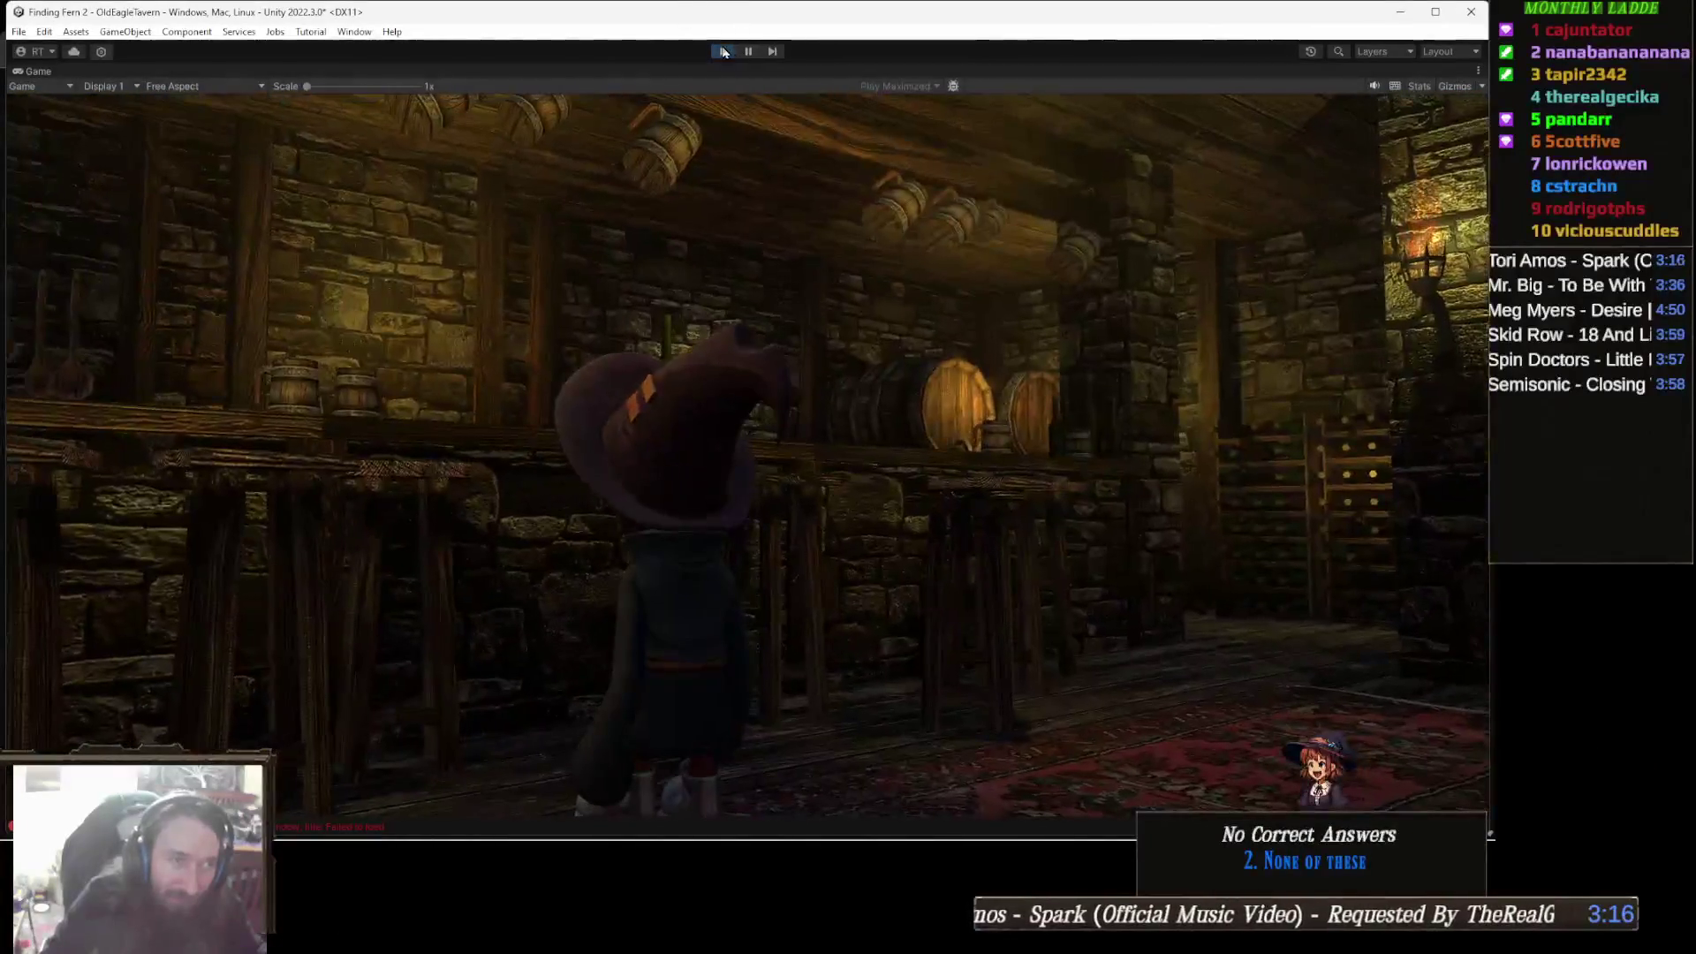
Stop play-testing and browse the OldEagleTavern scene's context menu in the Hierarchy.
left_click(722, 51)
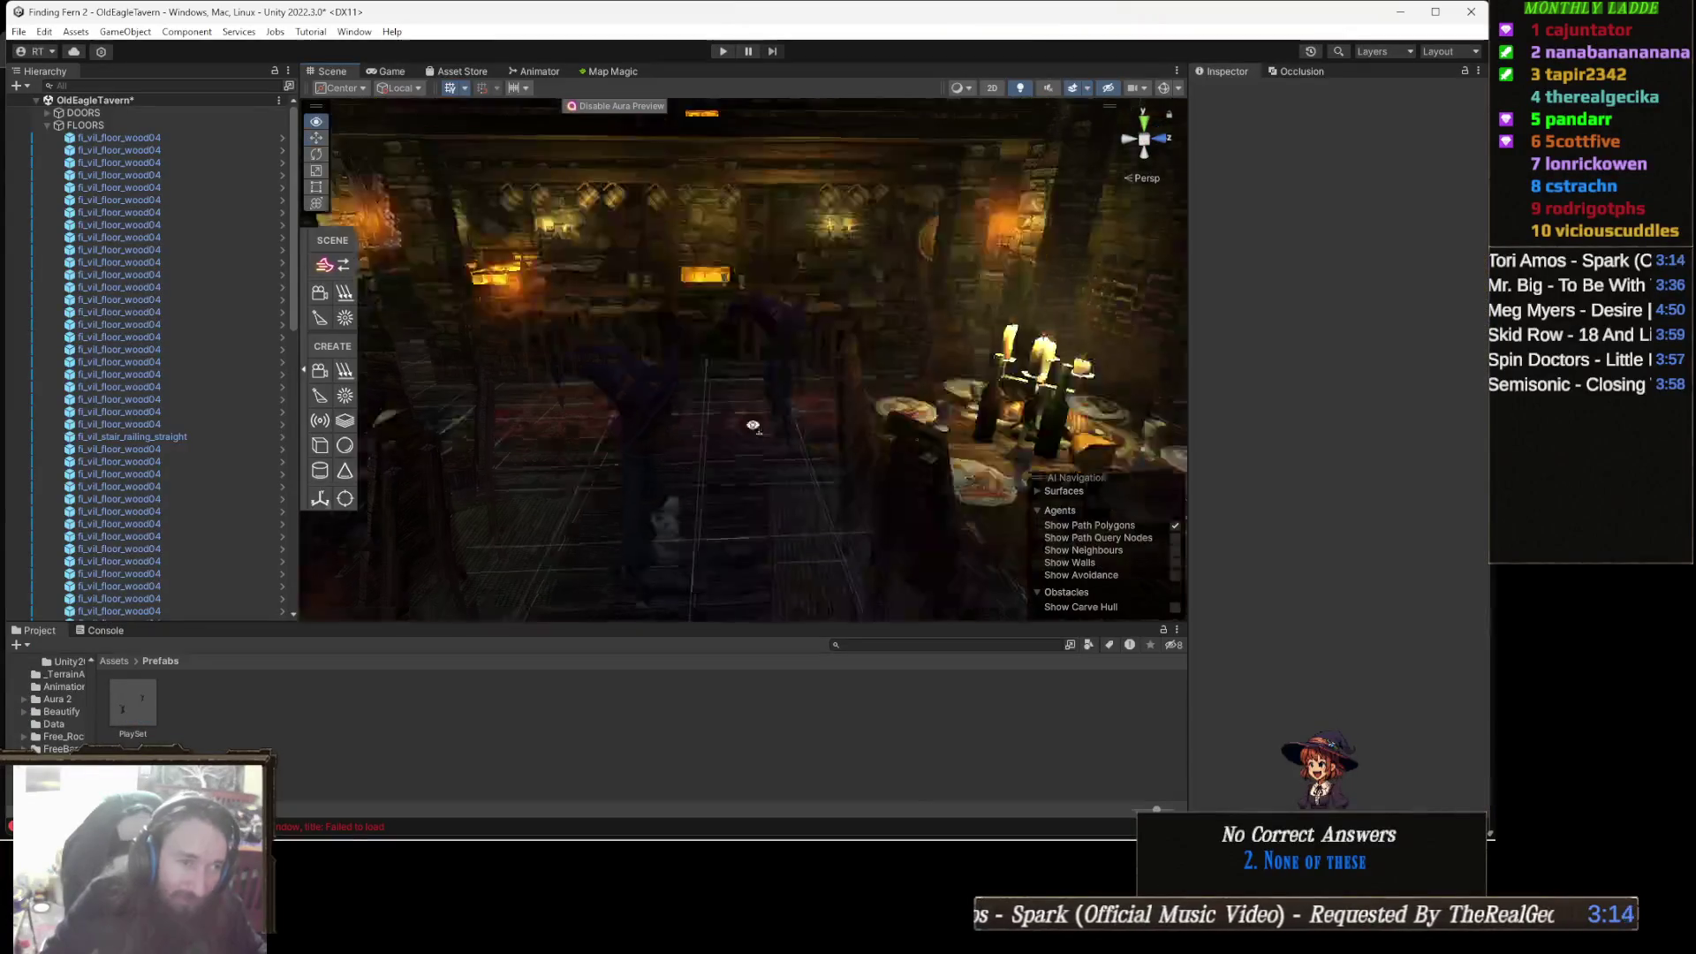
left_click_drag(616, 445, 566, 397)
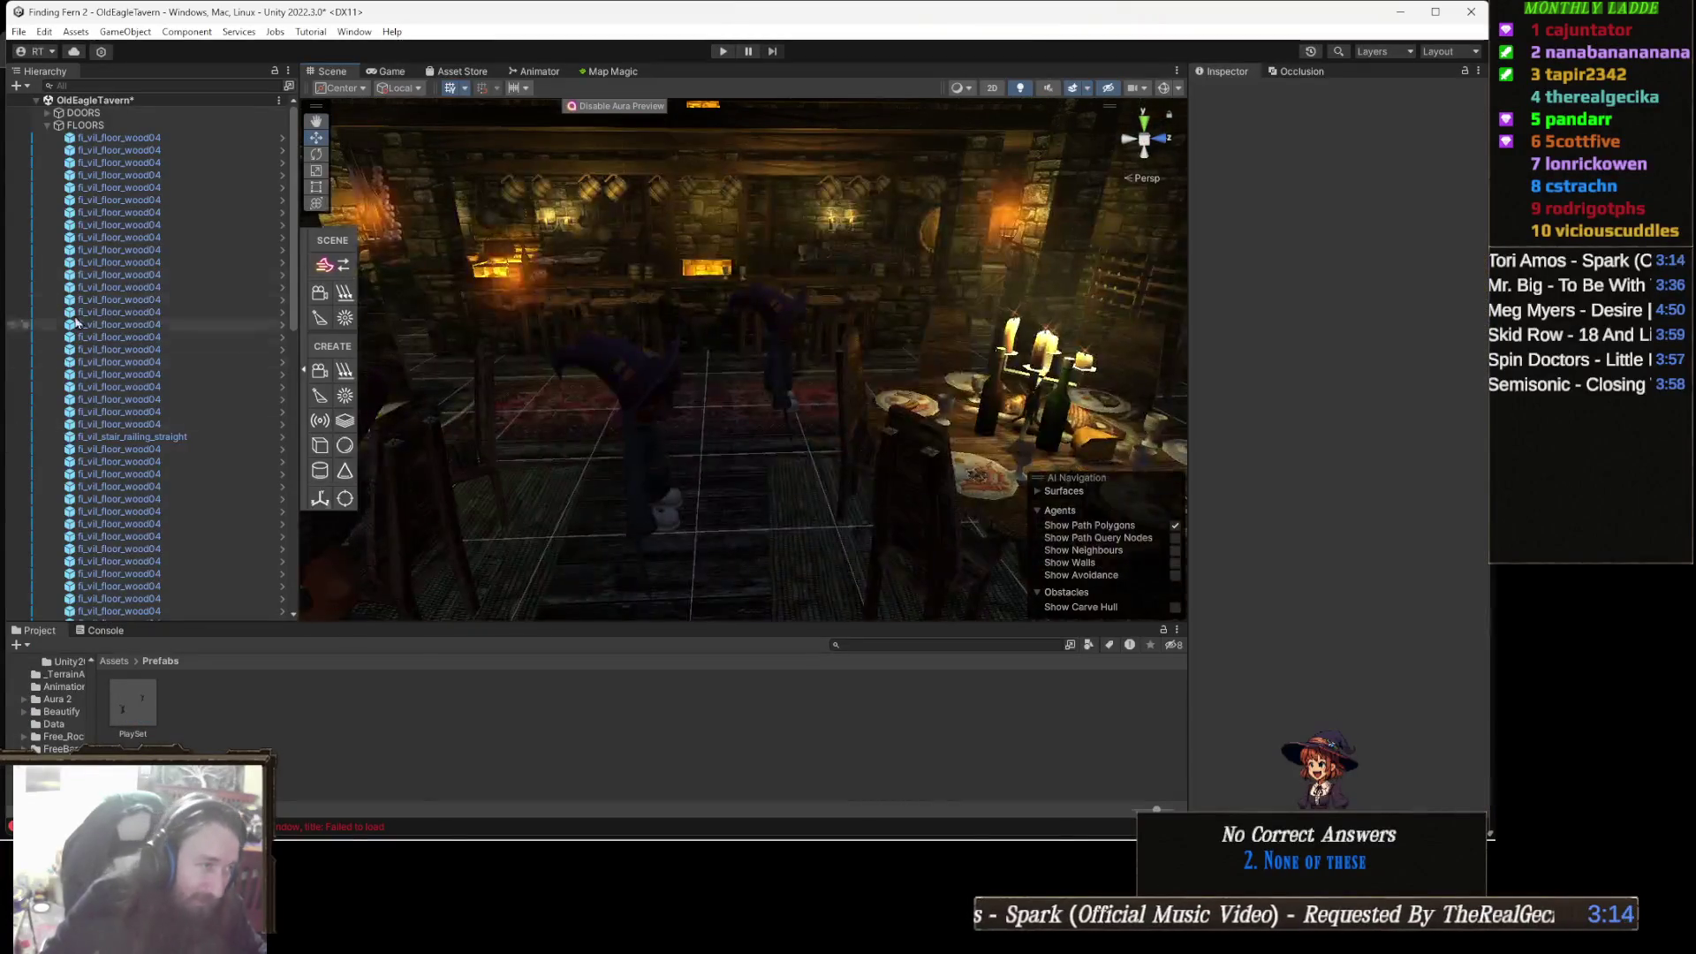
right_click(127, 100)
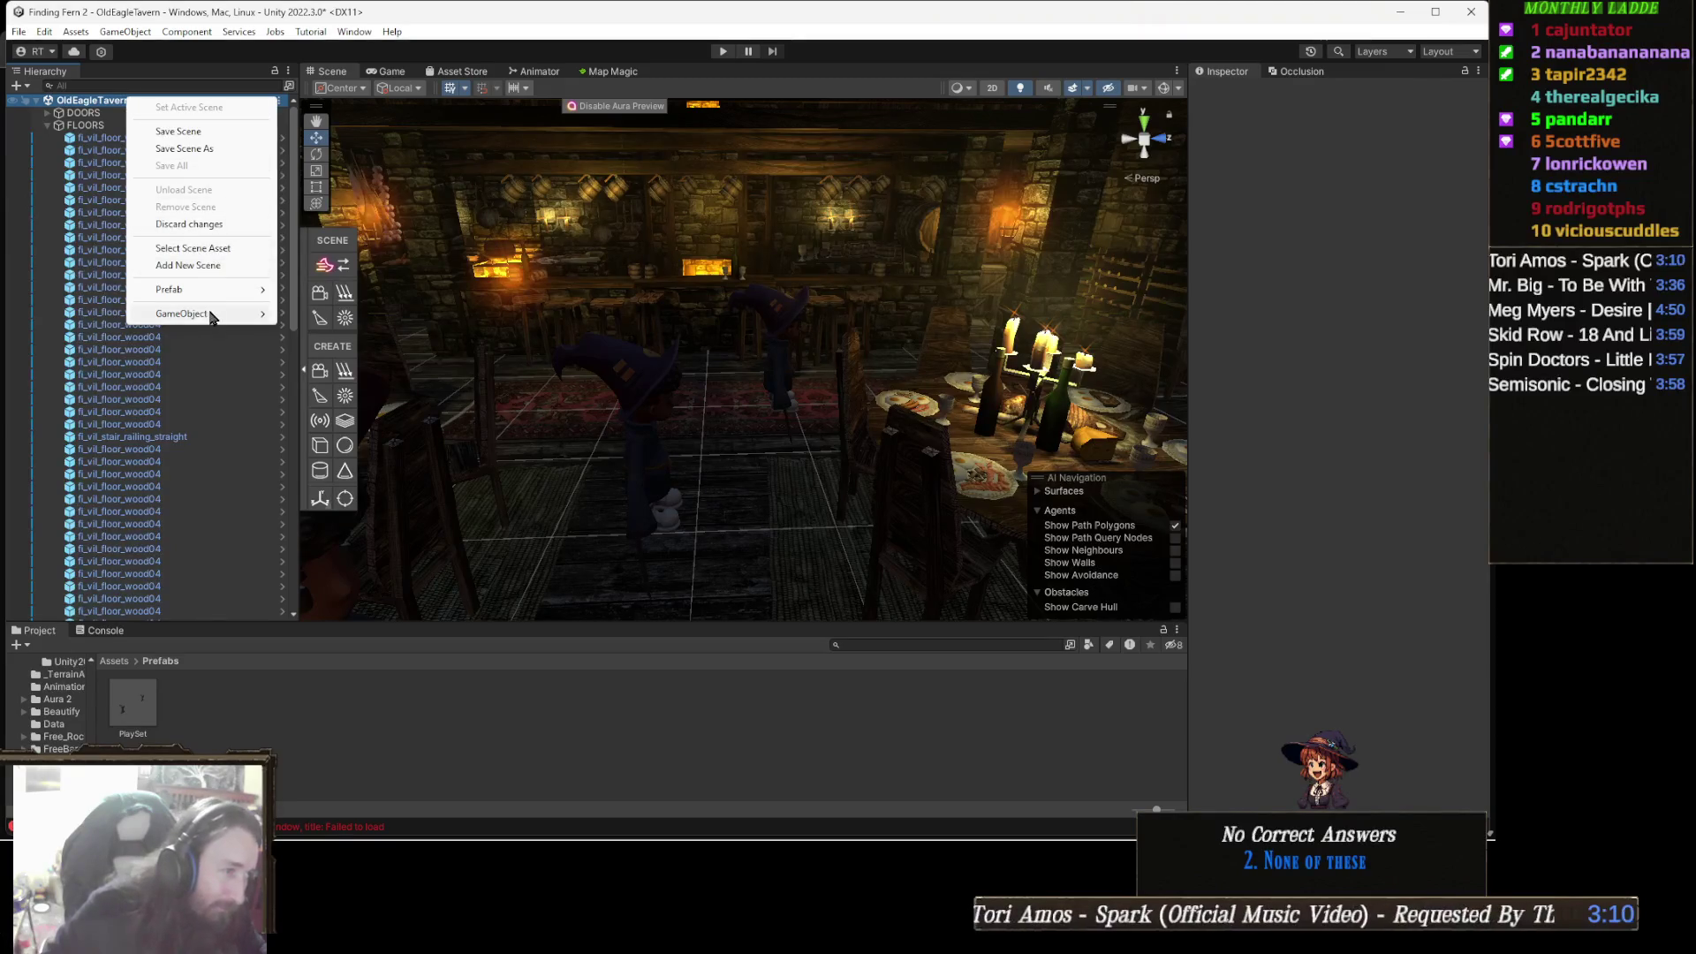
mouse_move(212, 315)
mouse_move(389, 348)
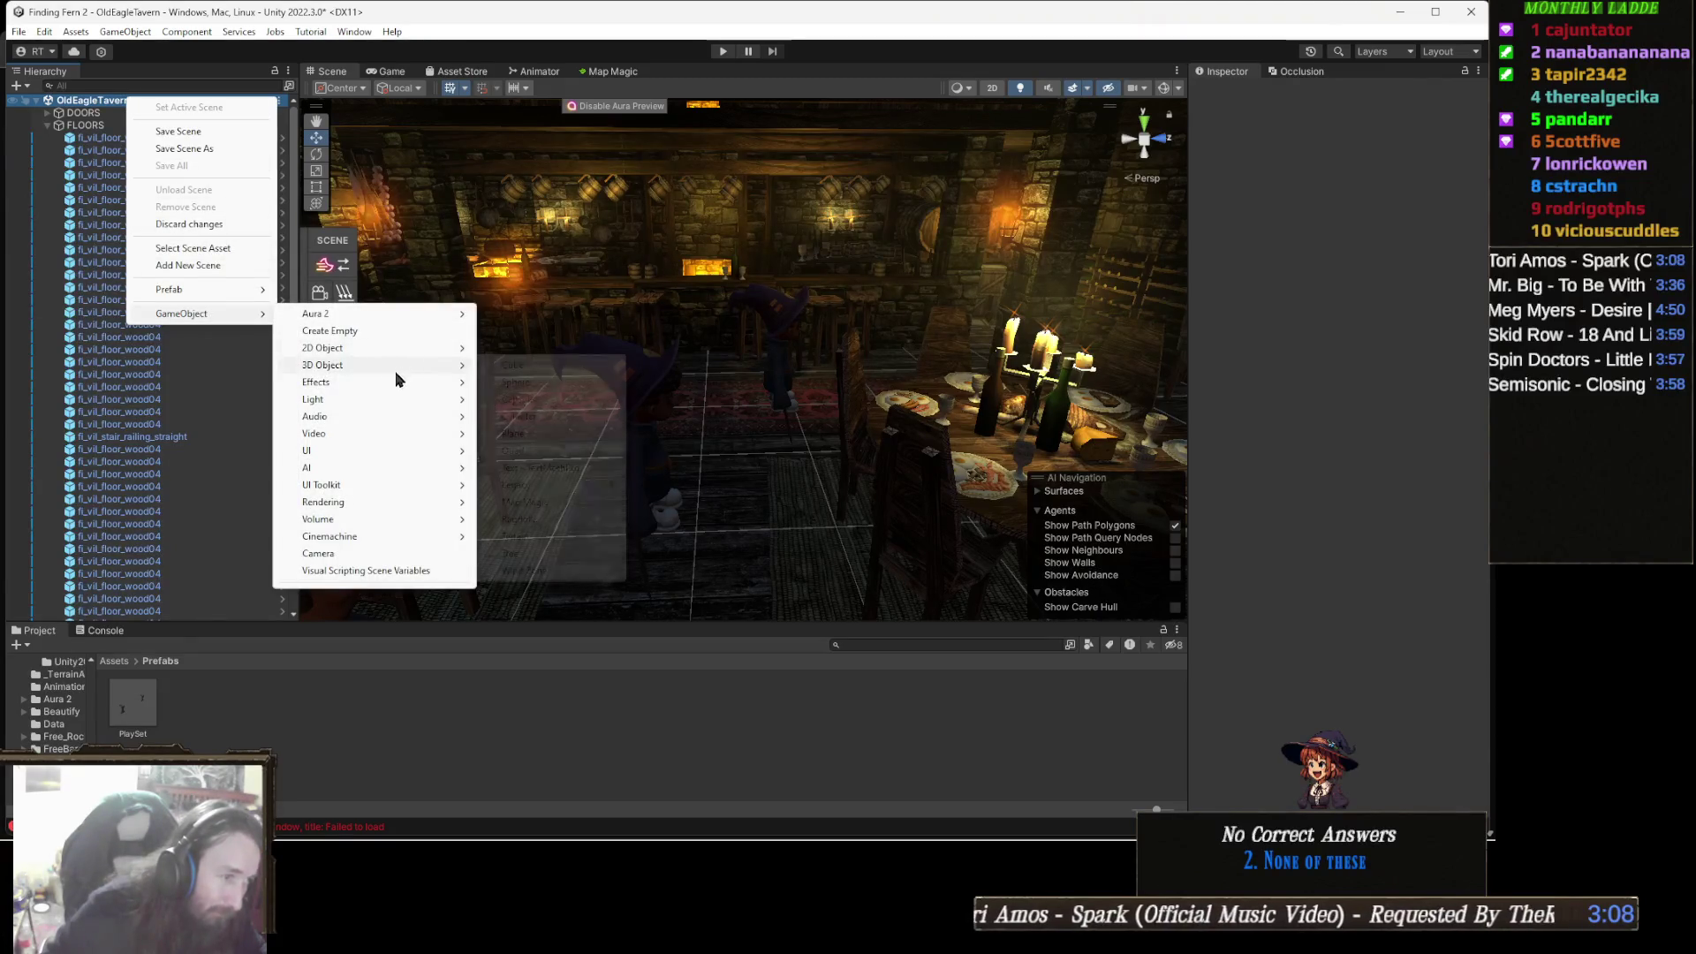
mouse_move(376, 440)
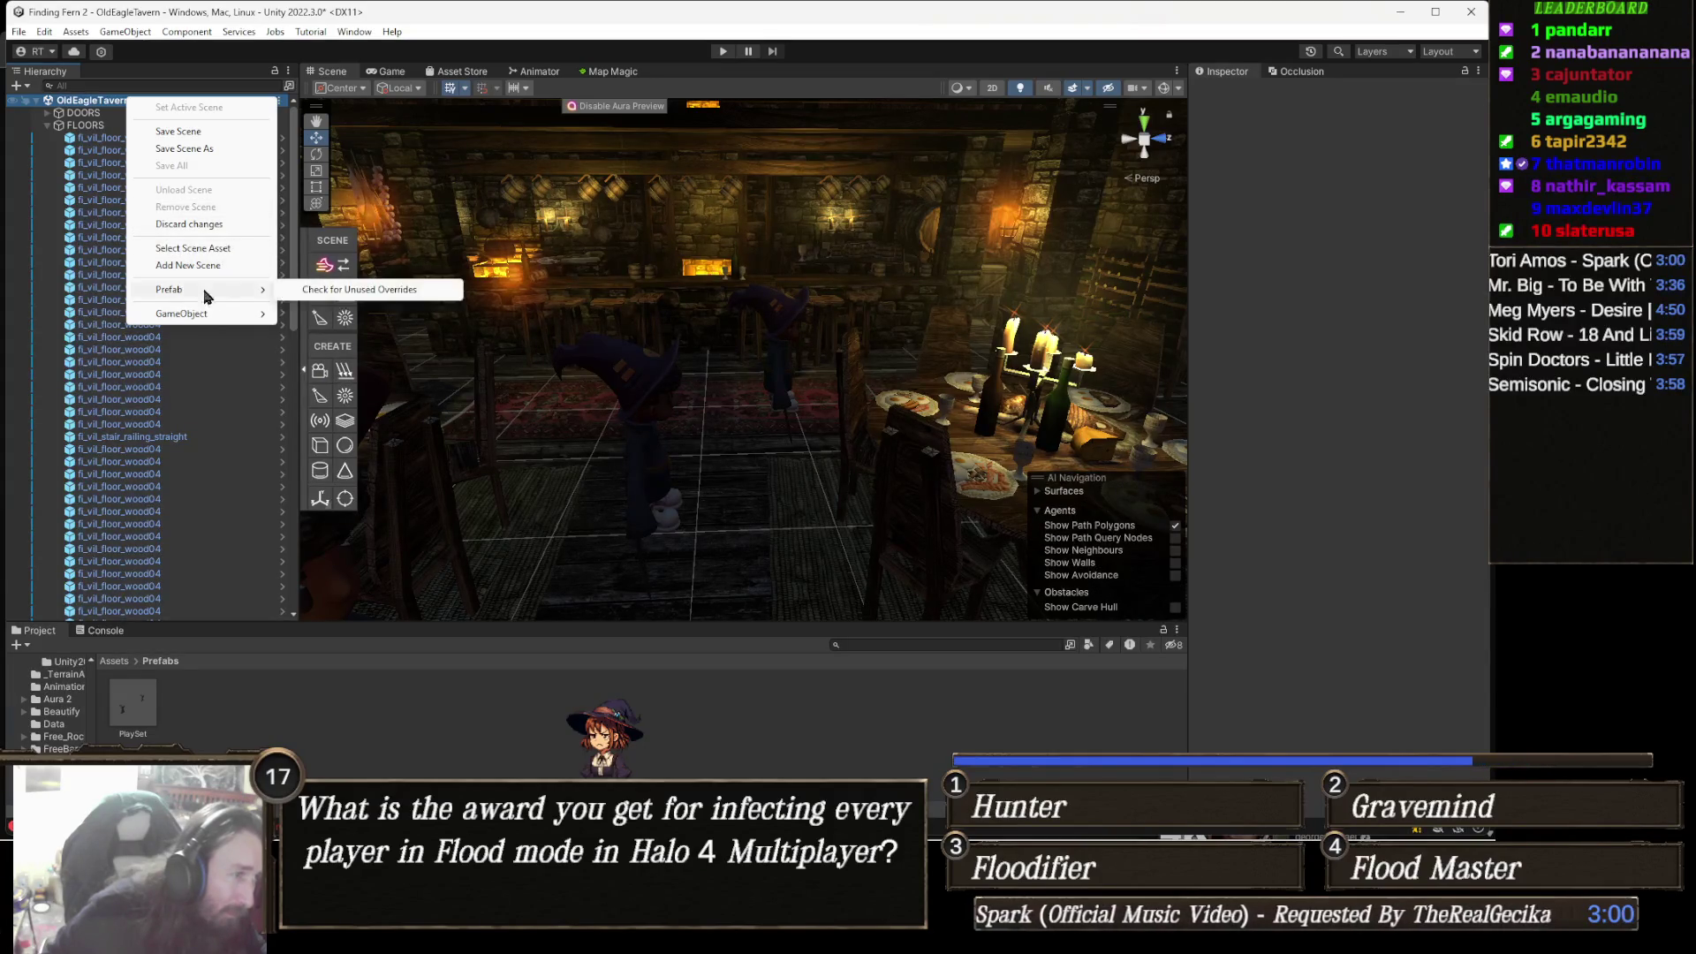
Create an empty GameObject in the tavern scene and name it NavMesh.
right_click(109, 105)
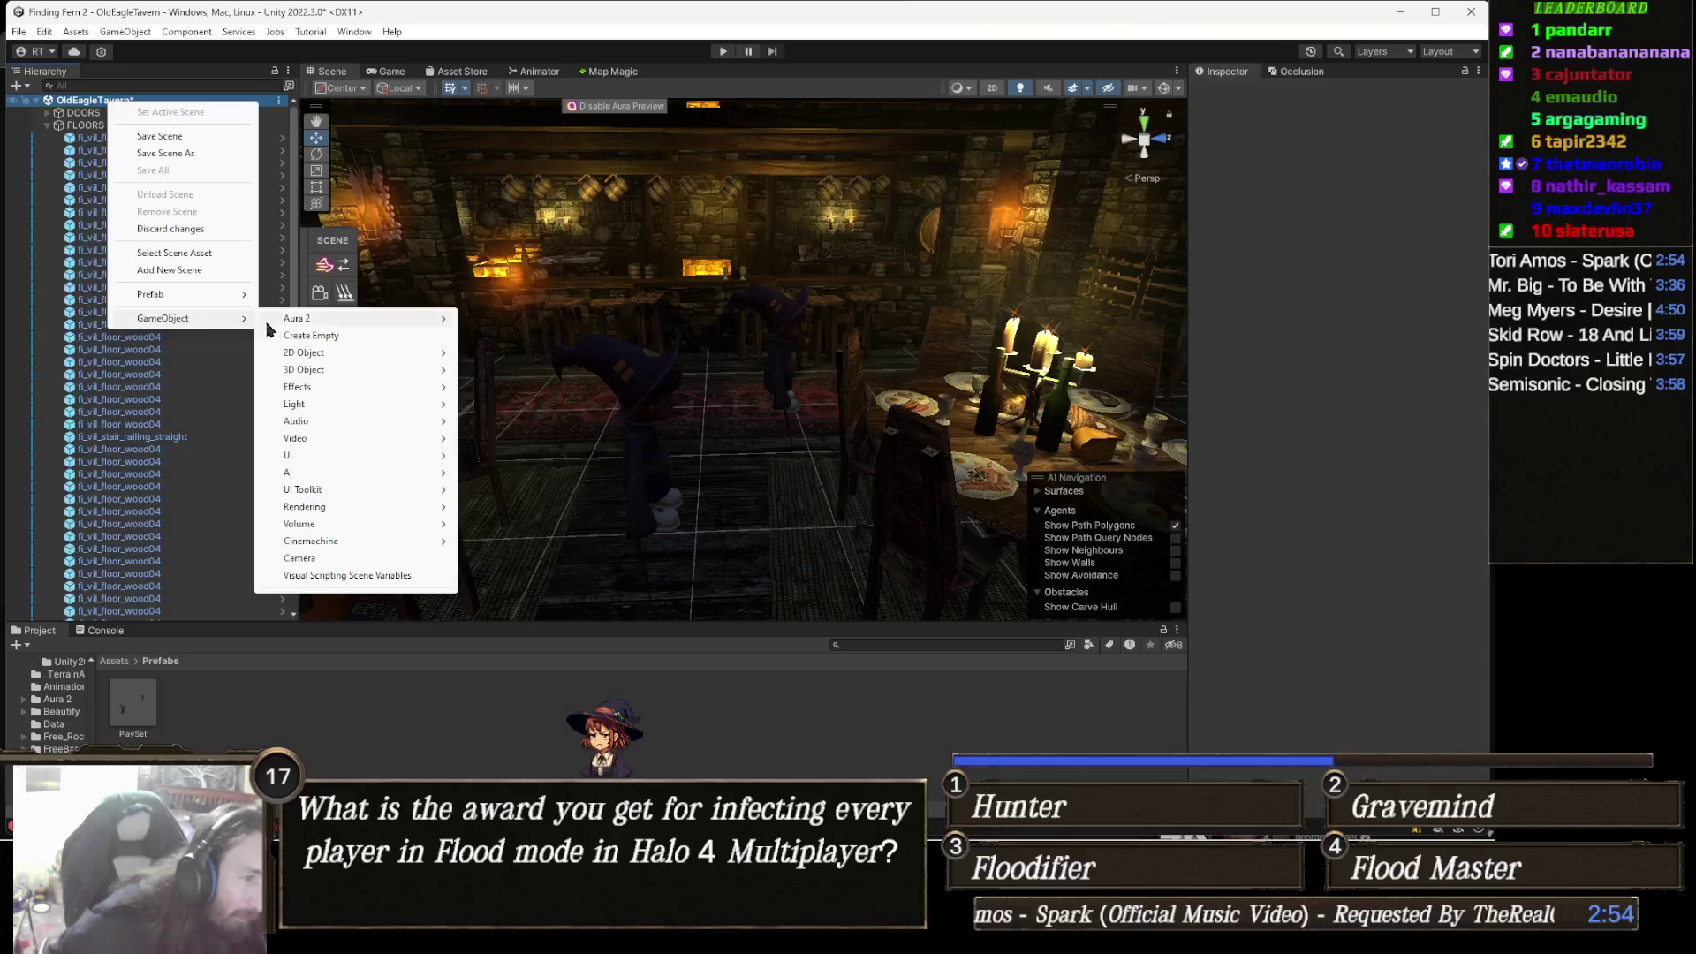
left_click(338, 336)
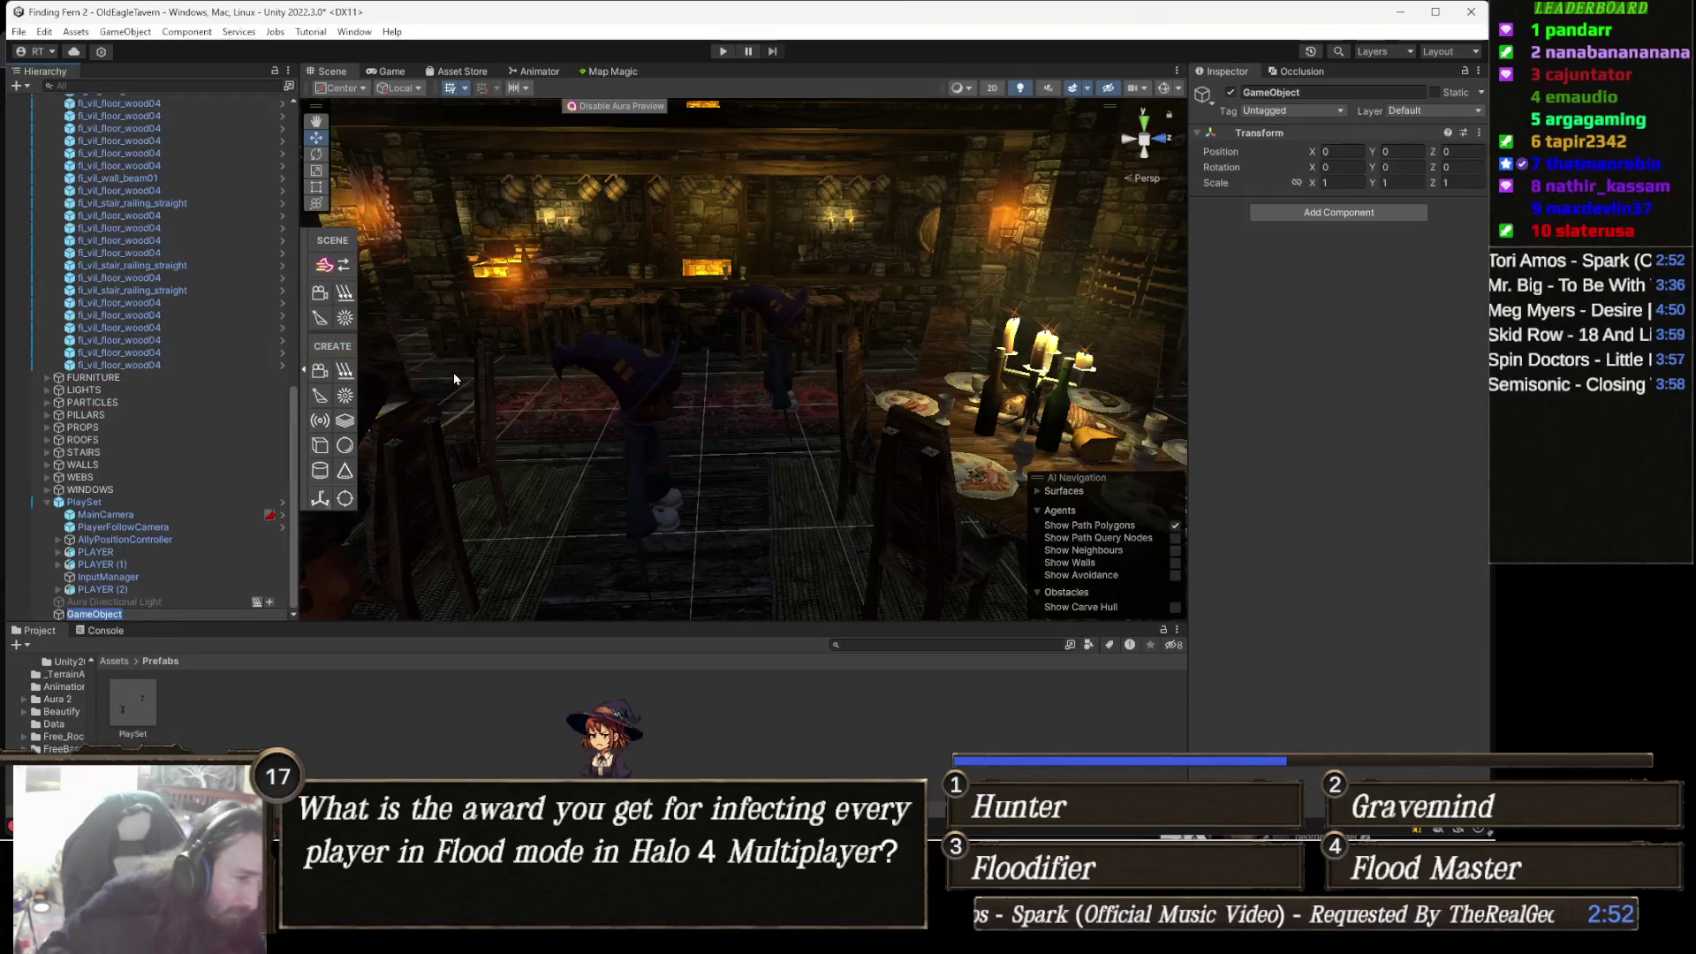
type("Na")
key("BackSpace")
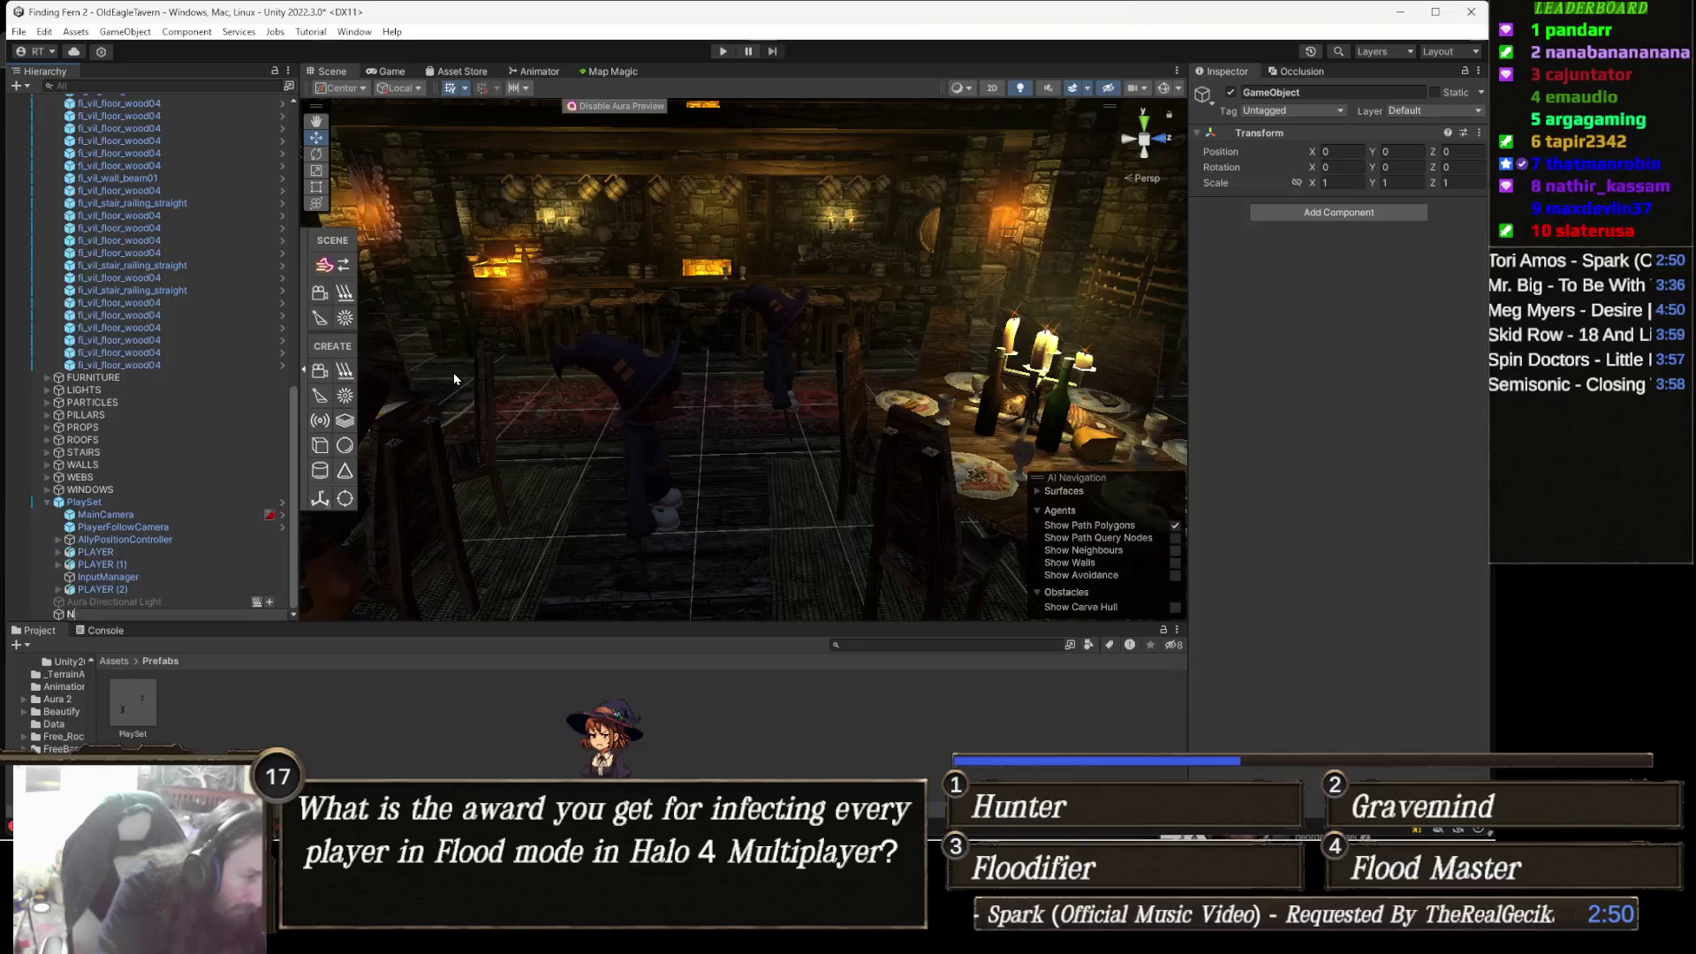
type("avMesh")
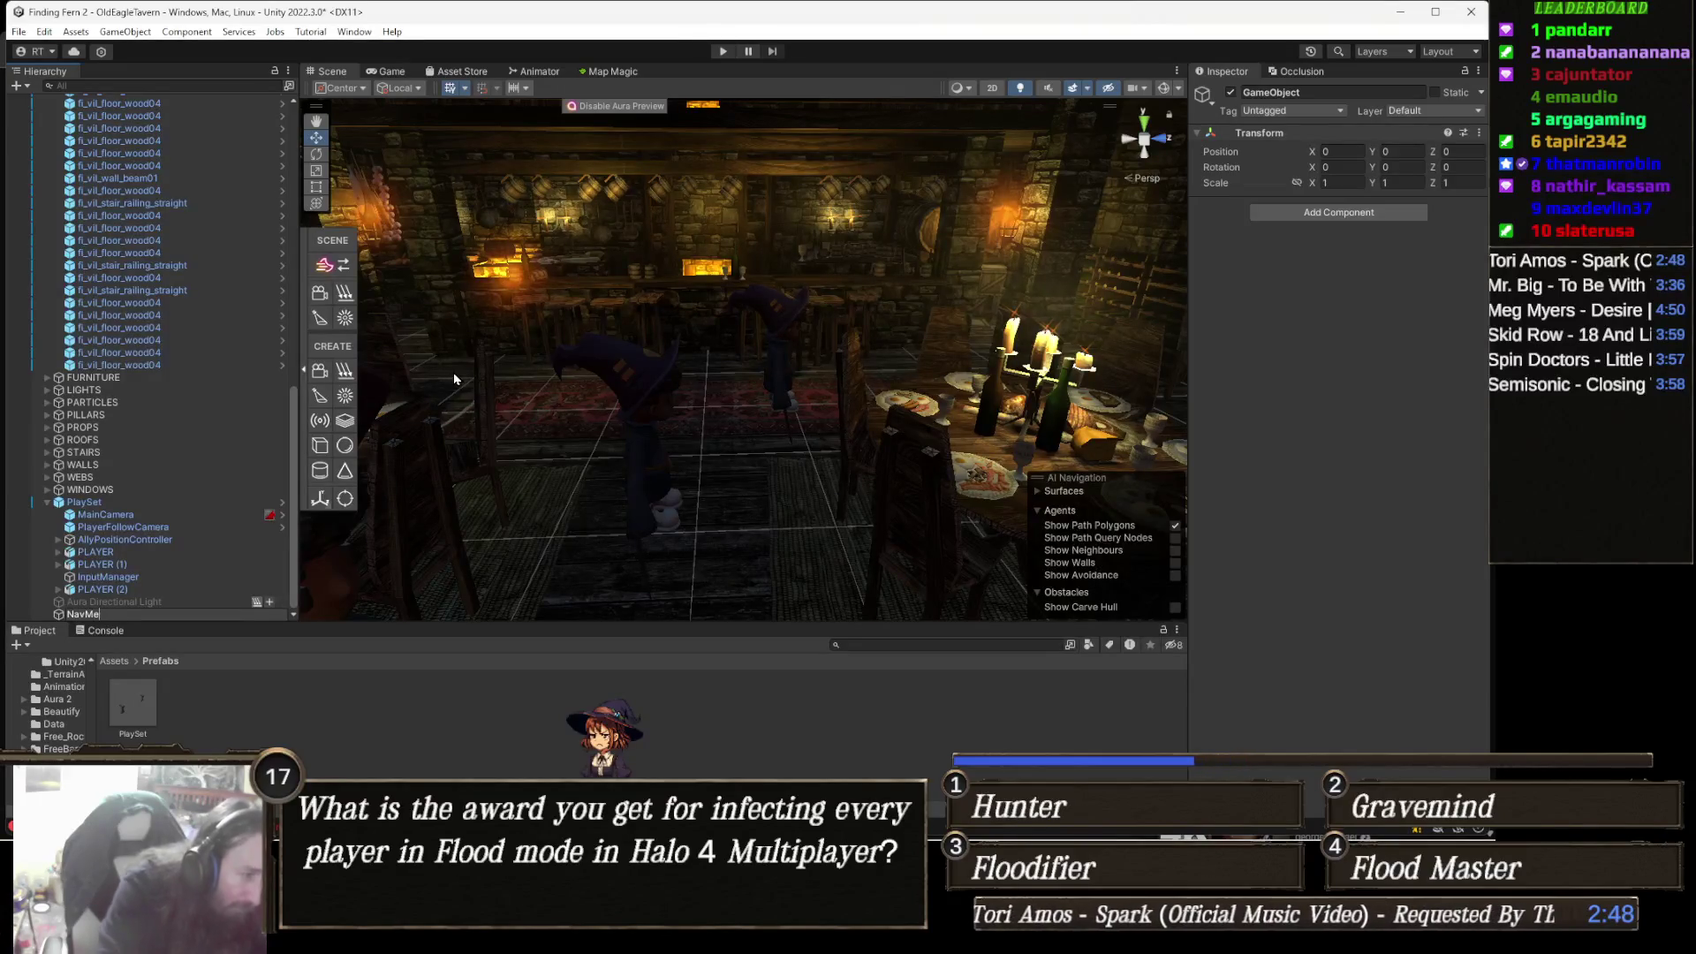
key("Return")
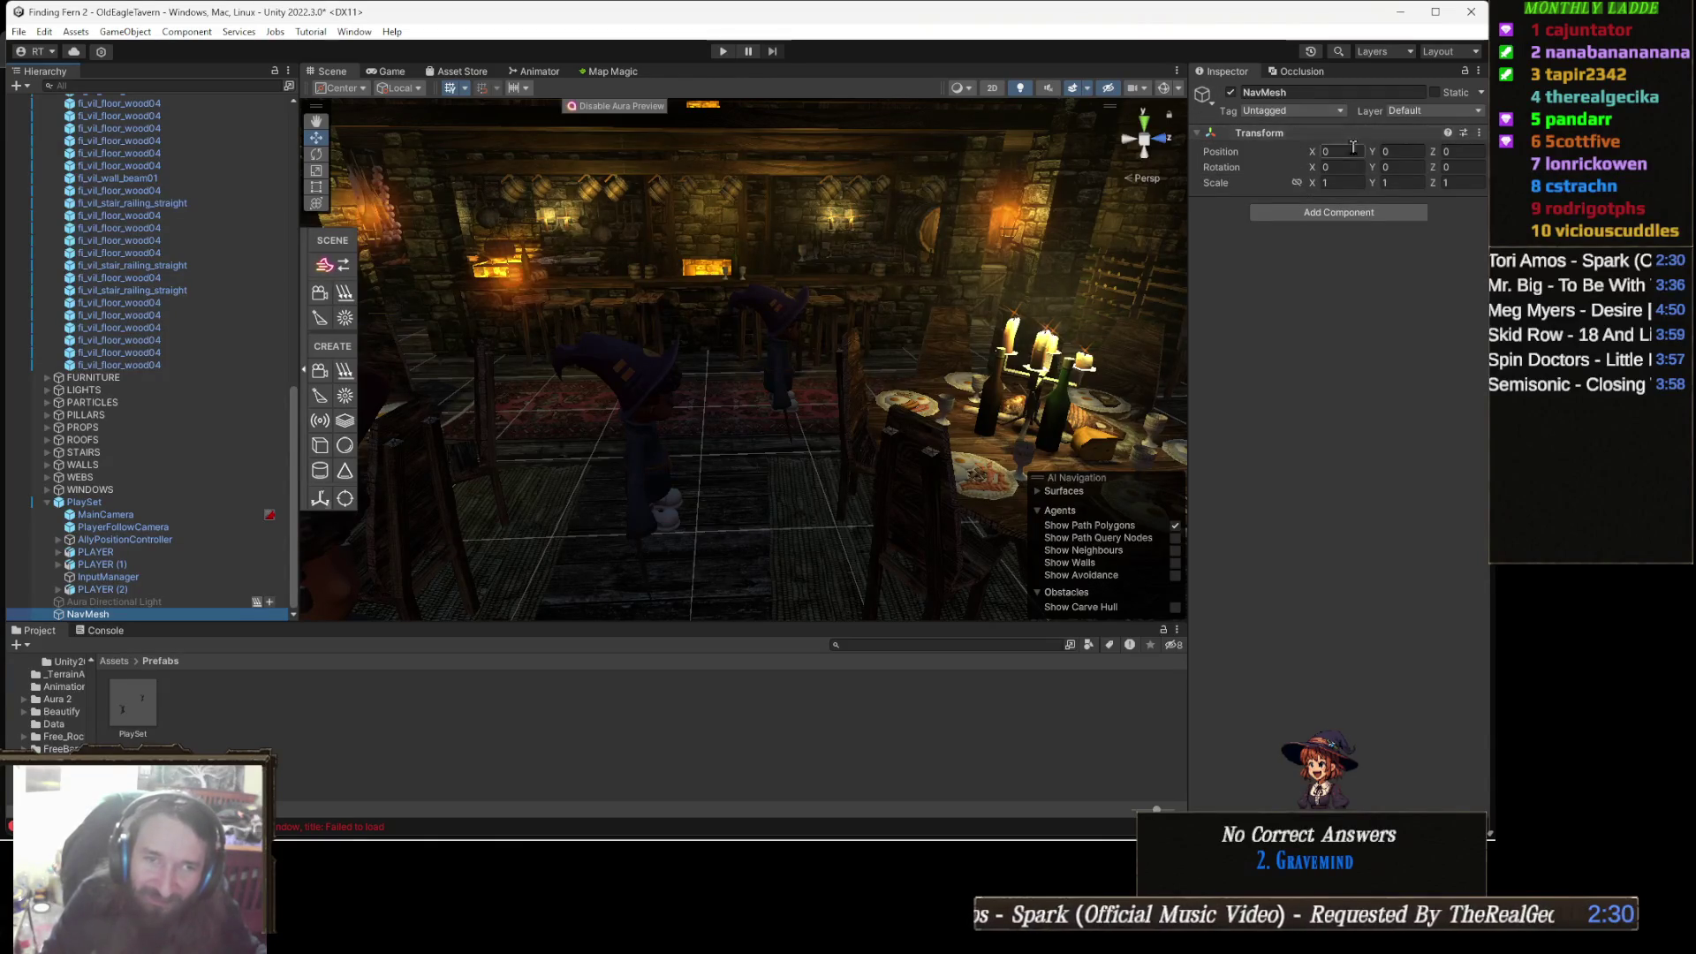
Attach a NavMeshSurface component to the NavMesh object and bake the tavern's navigation data.
left_click(1355, 213)
type("bea")
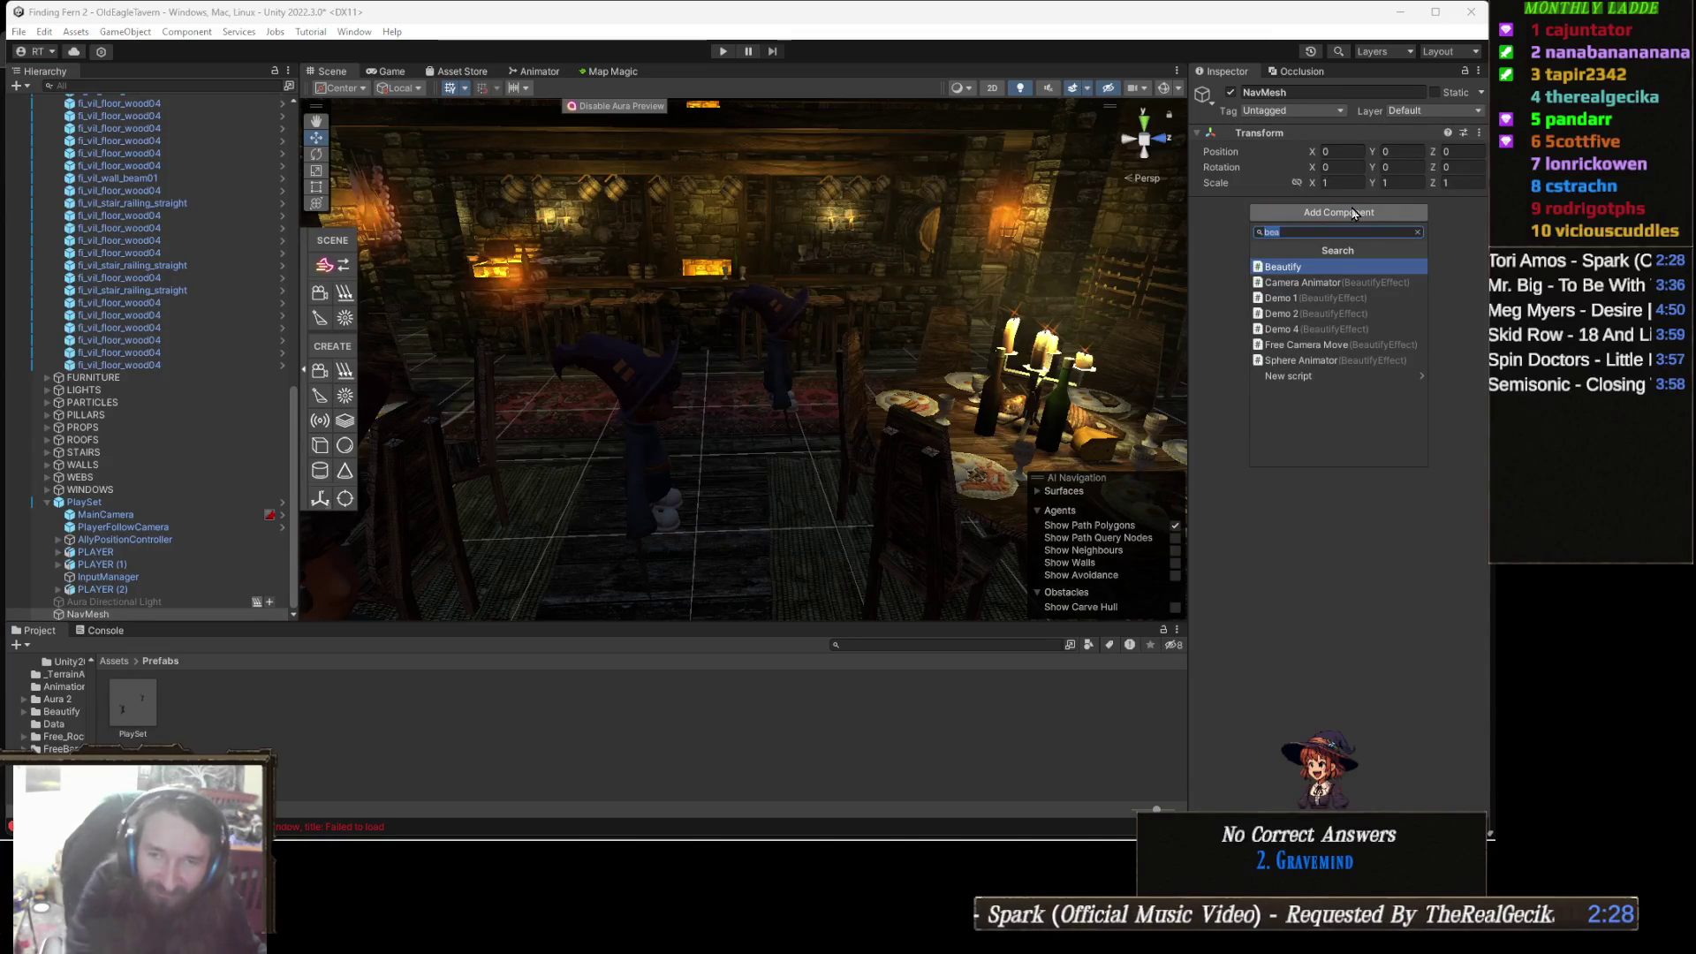
type("navme")
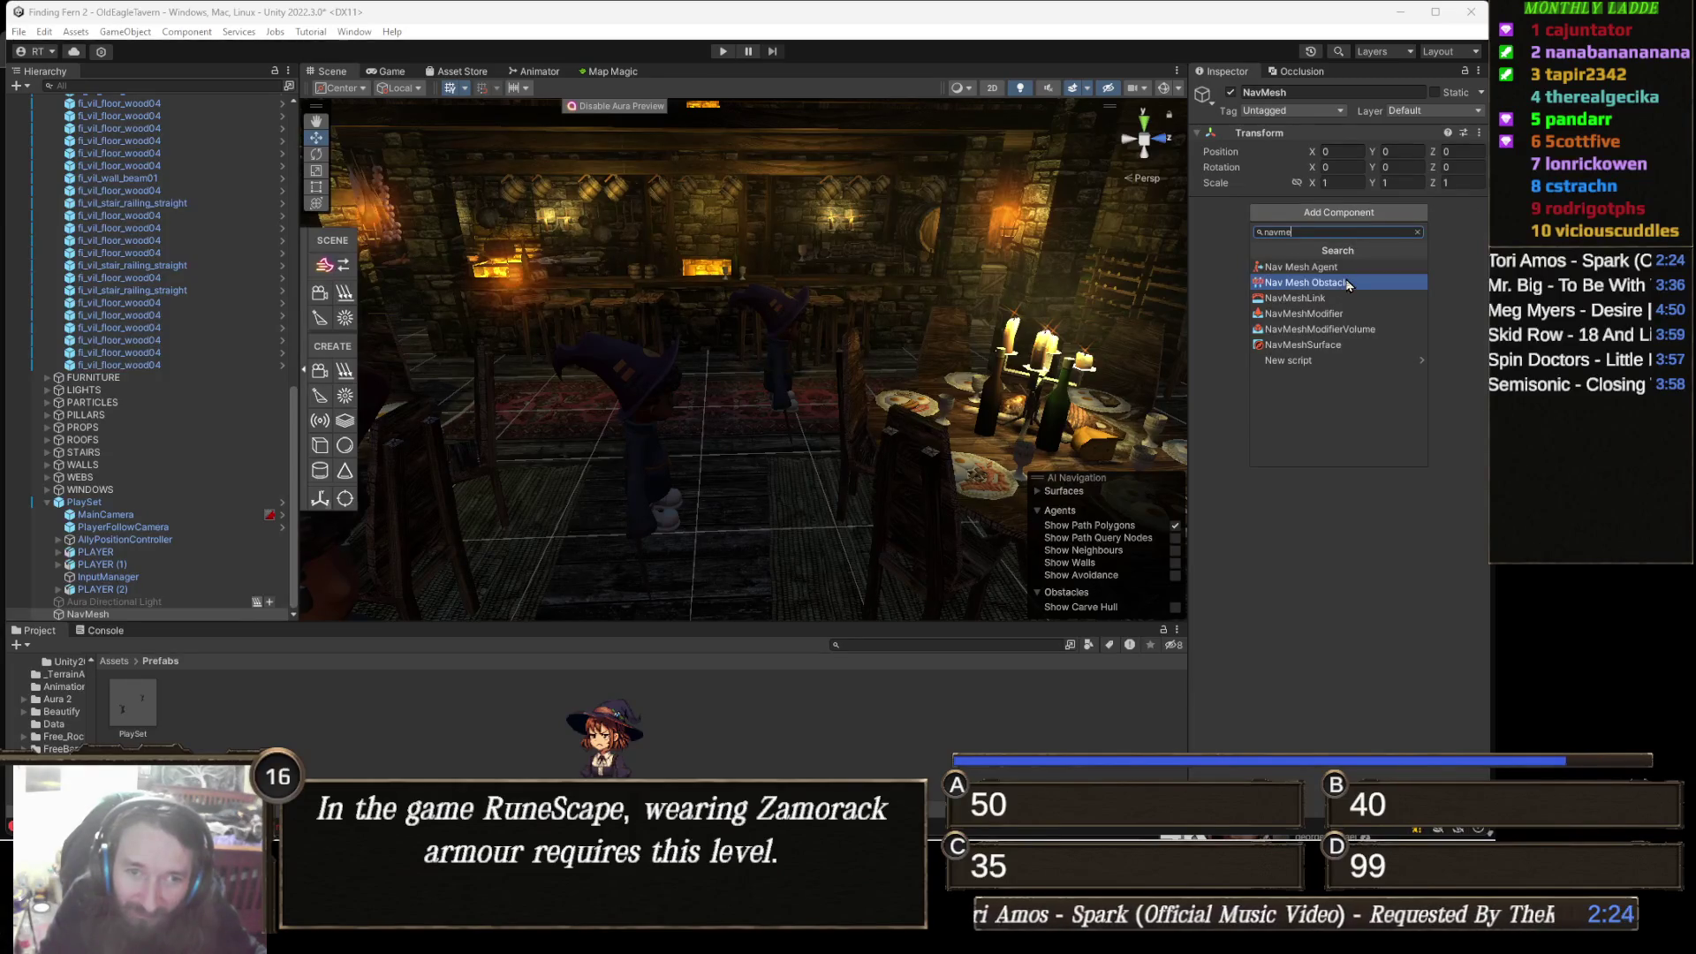
left_click(1337, 346)
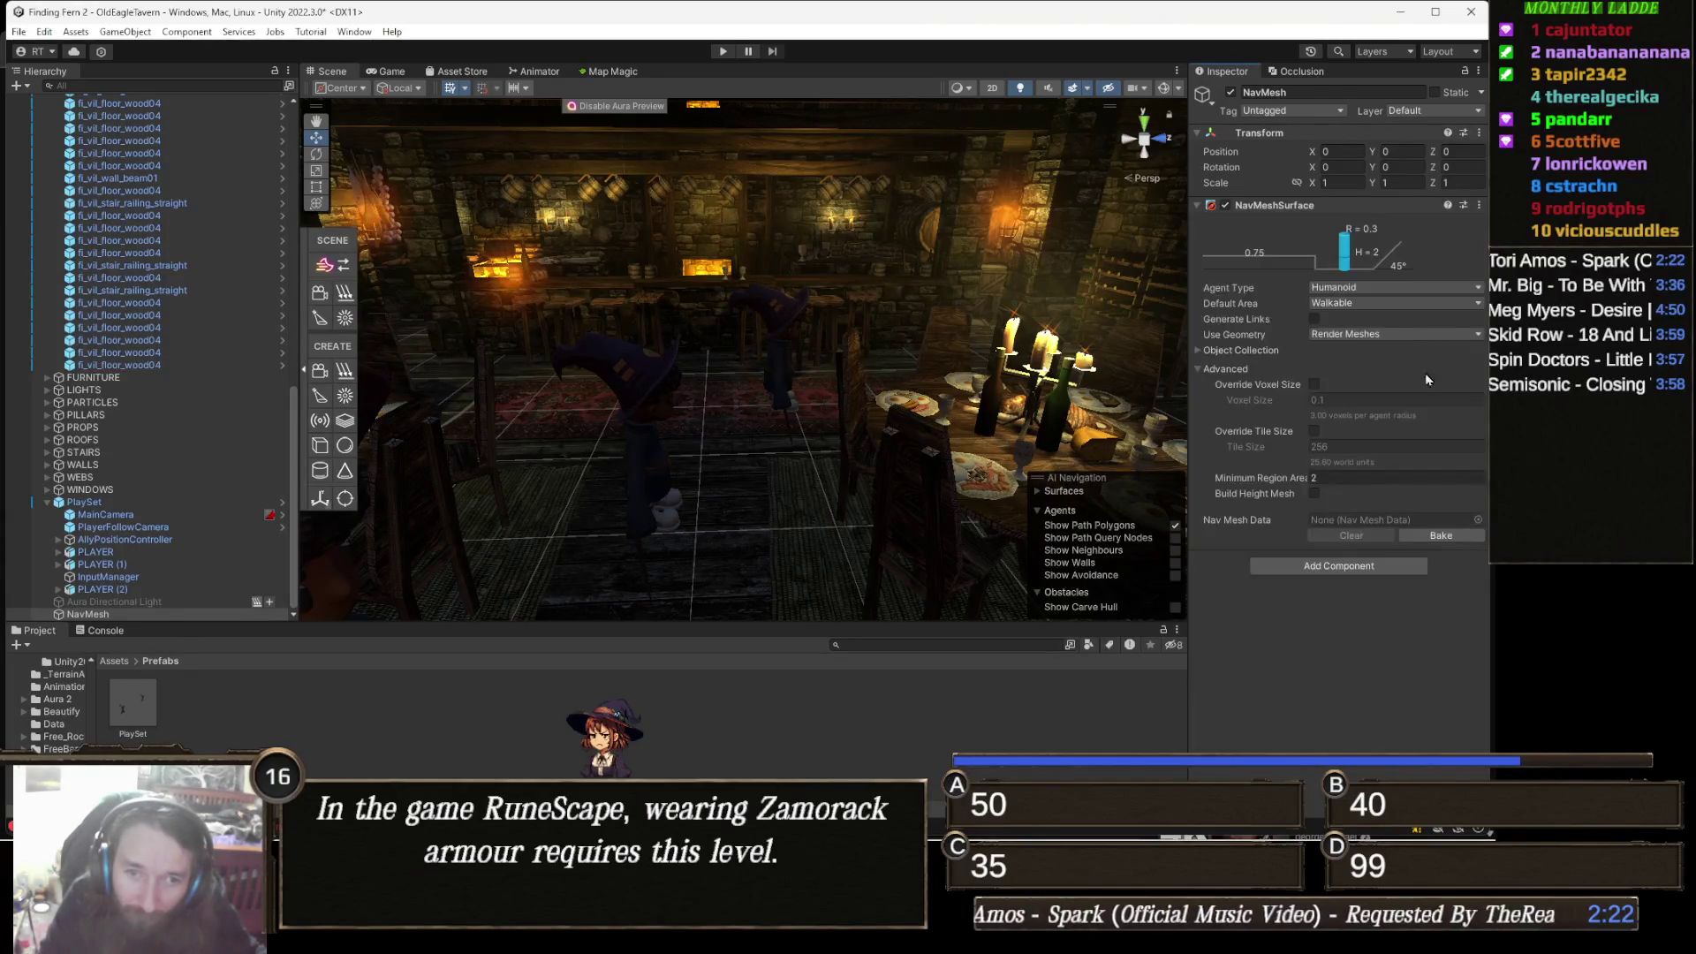
left_click(1439, 535)
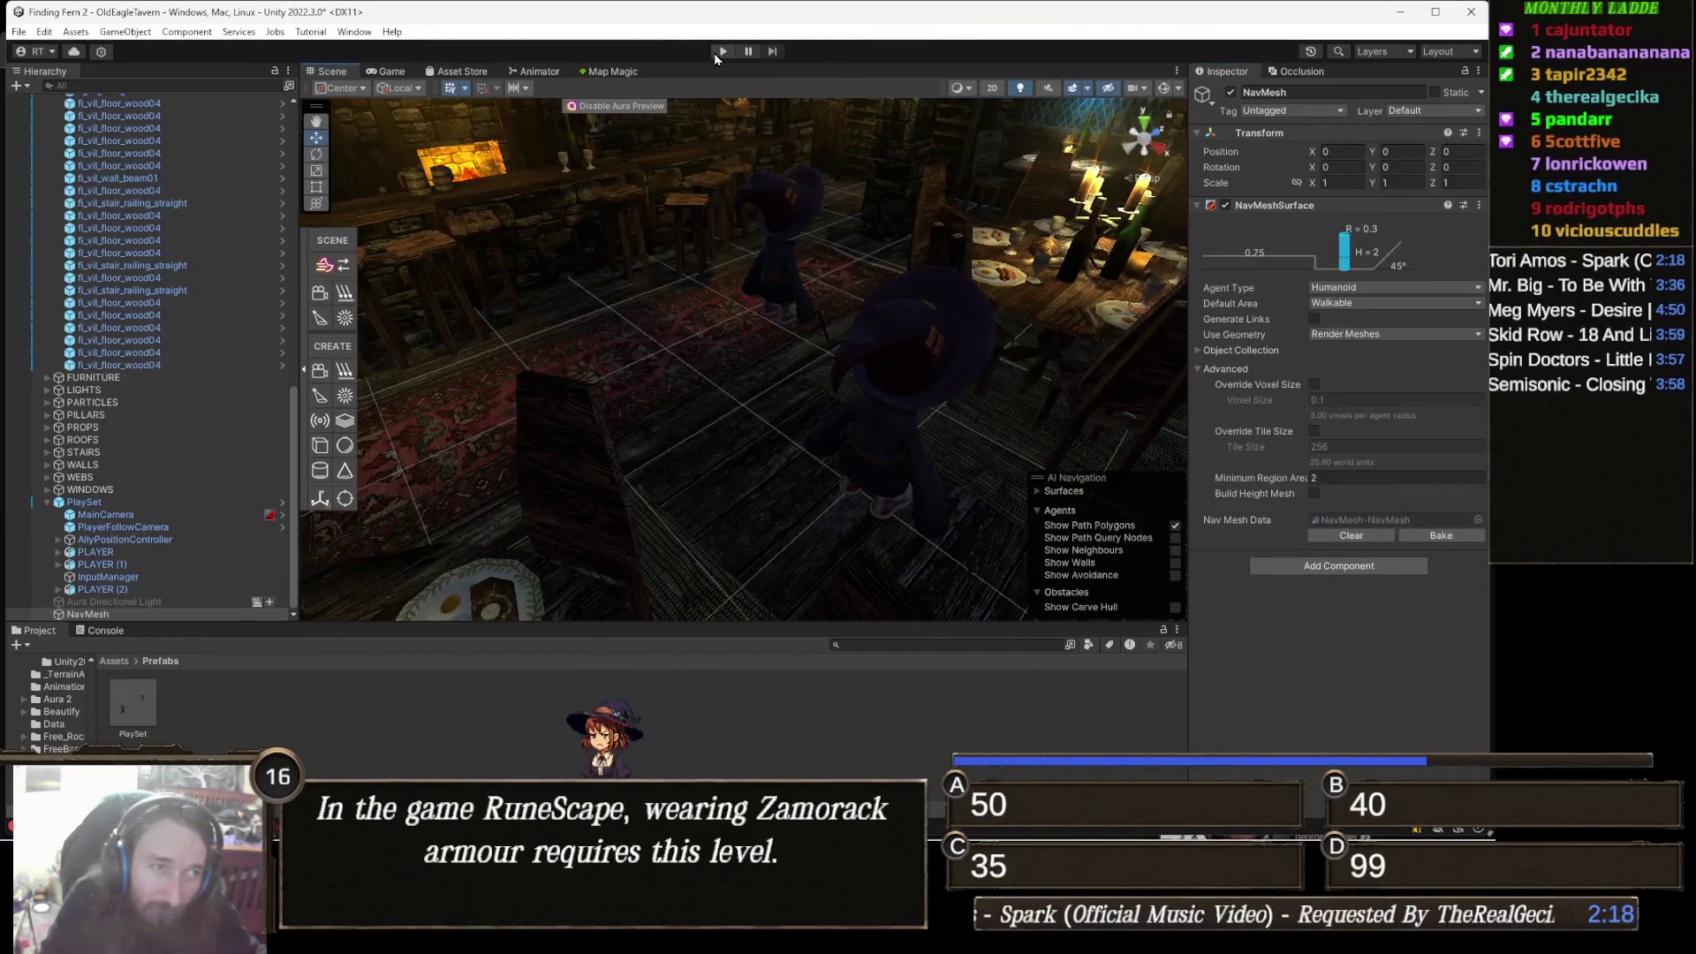
left_click(719, 51)
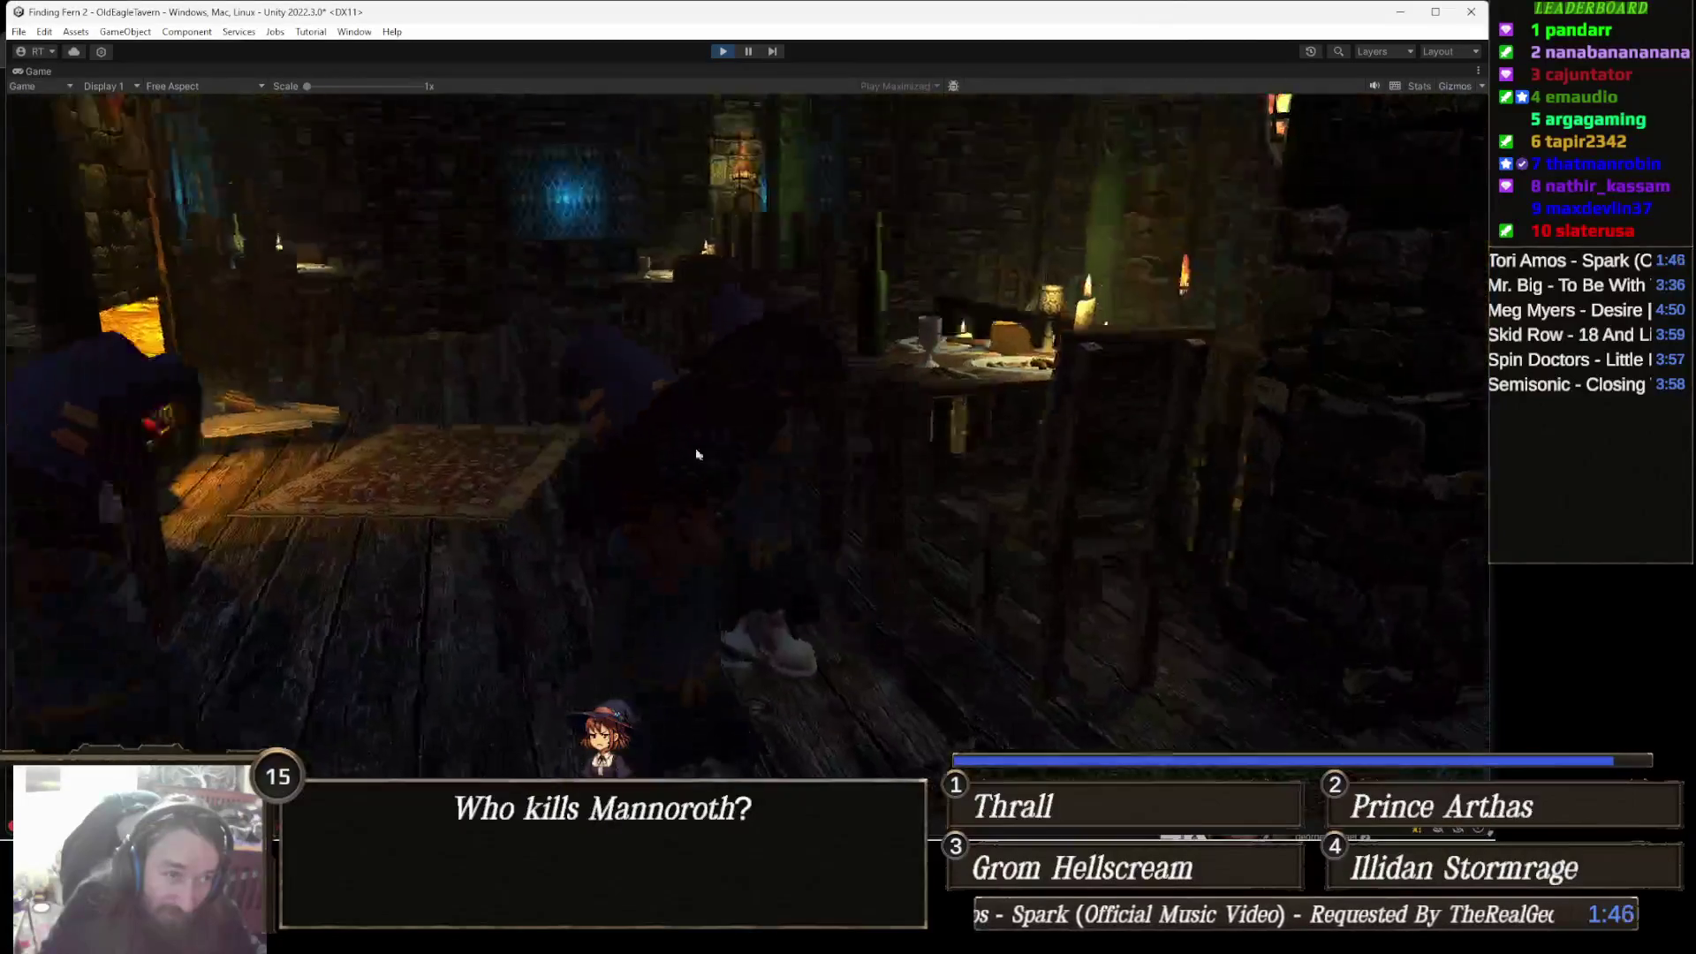
left_click(728, 50)
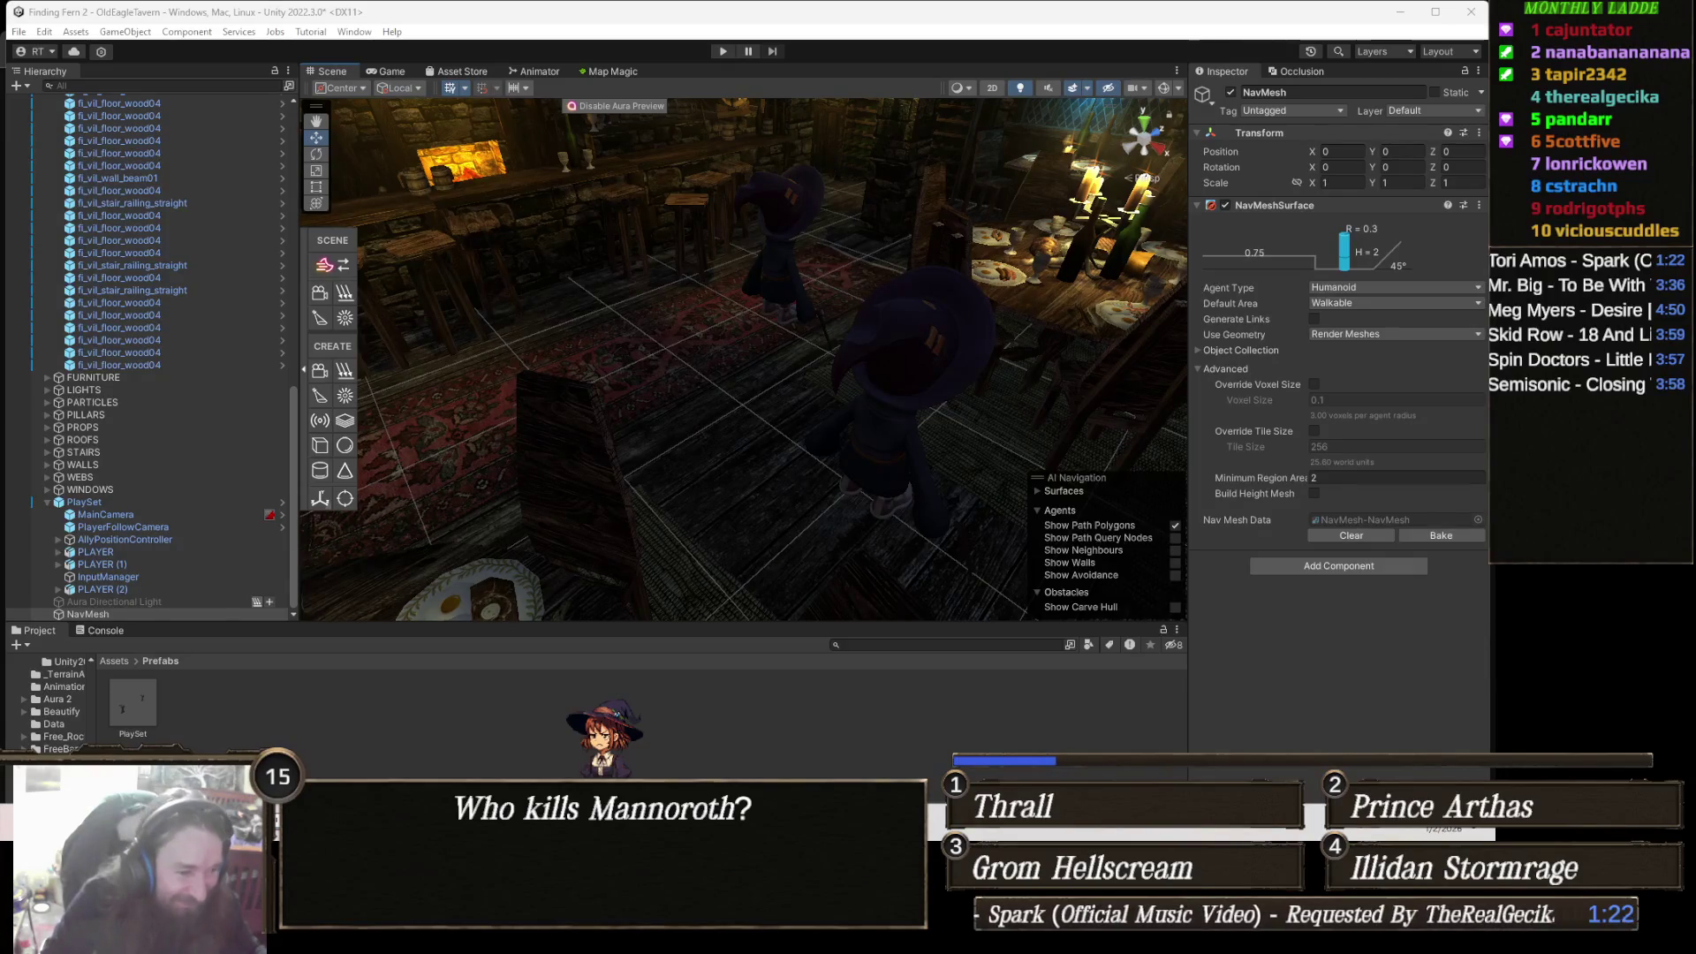
mouse_move(554, 935)
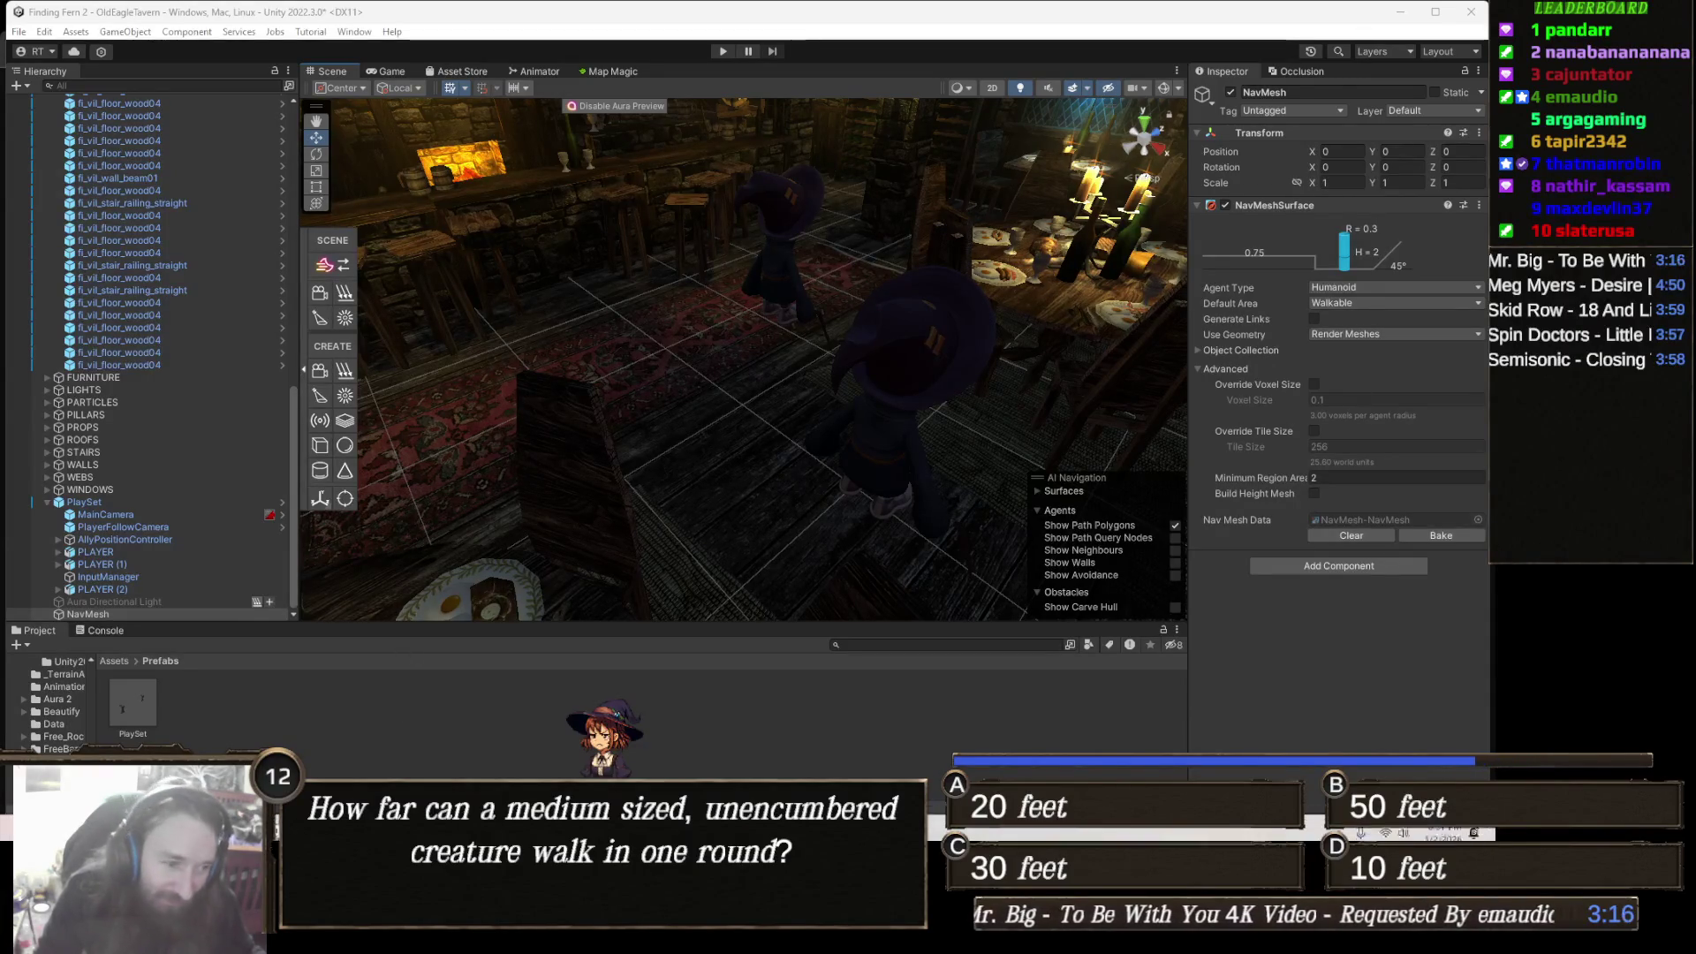
mouse_move(450, 936)
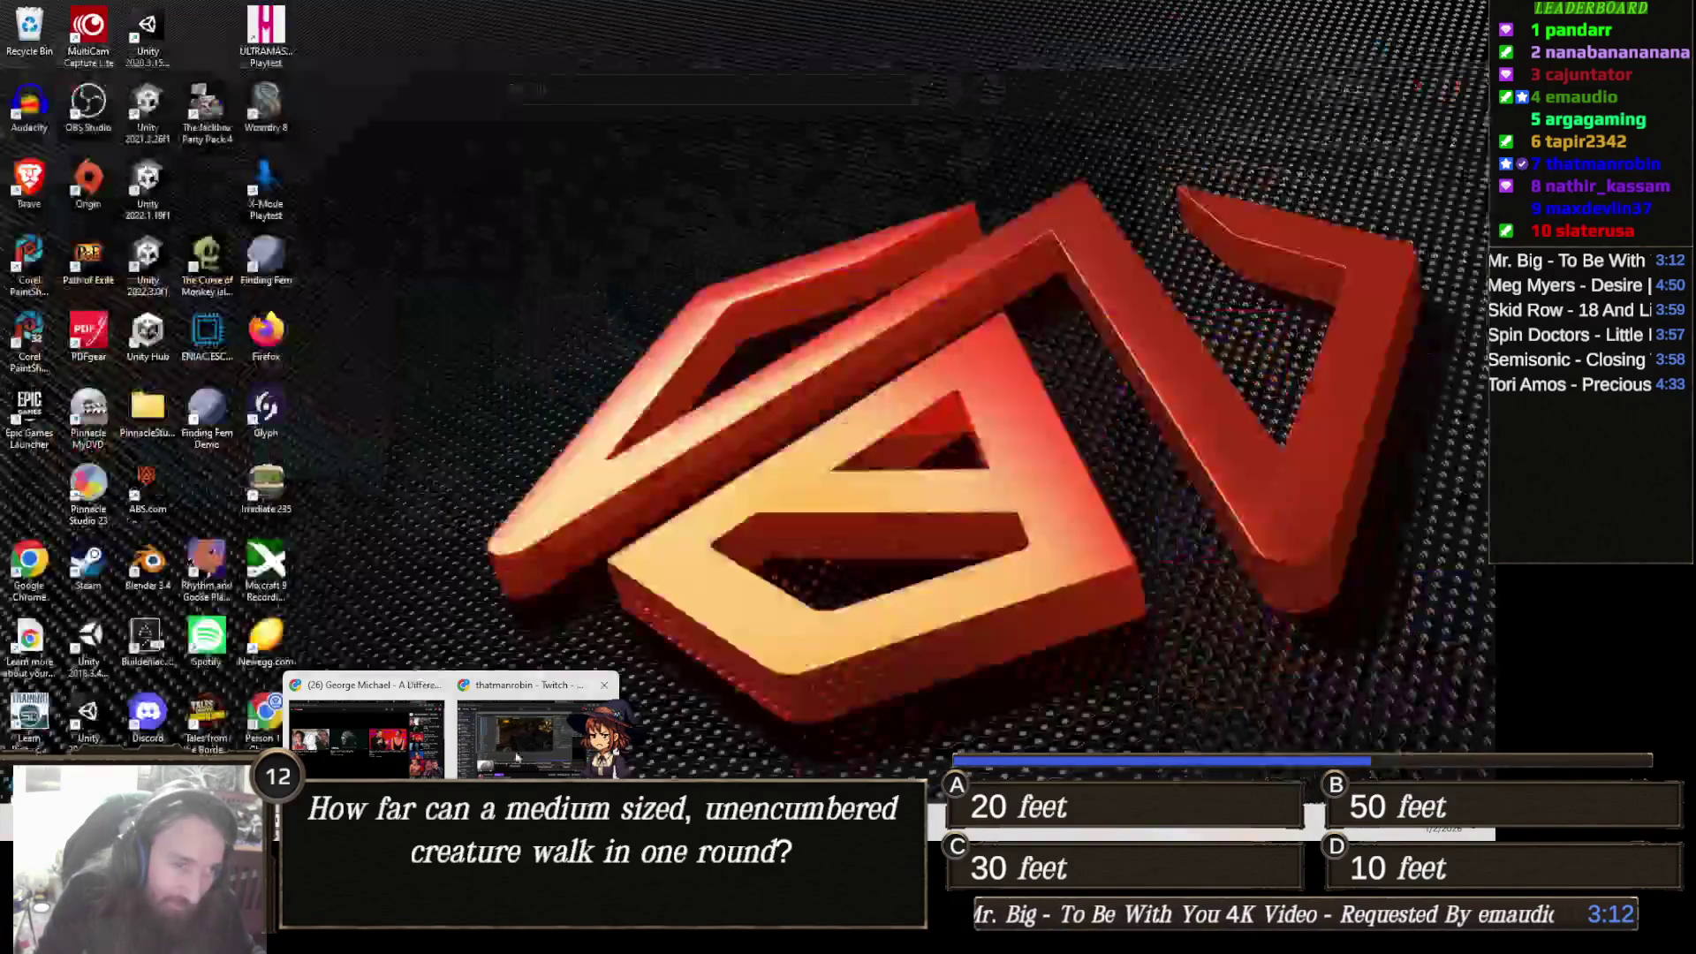
Bring Chrome forward and load dashboard.twitch.tv from the 'das' address autocomplete.
left_click(367, 741)
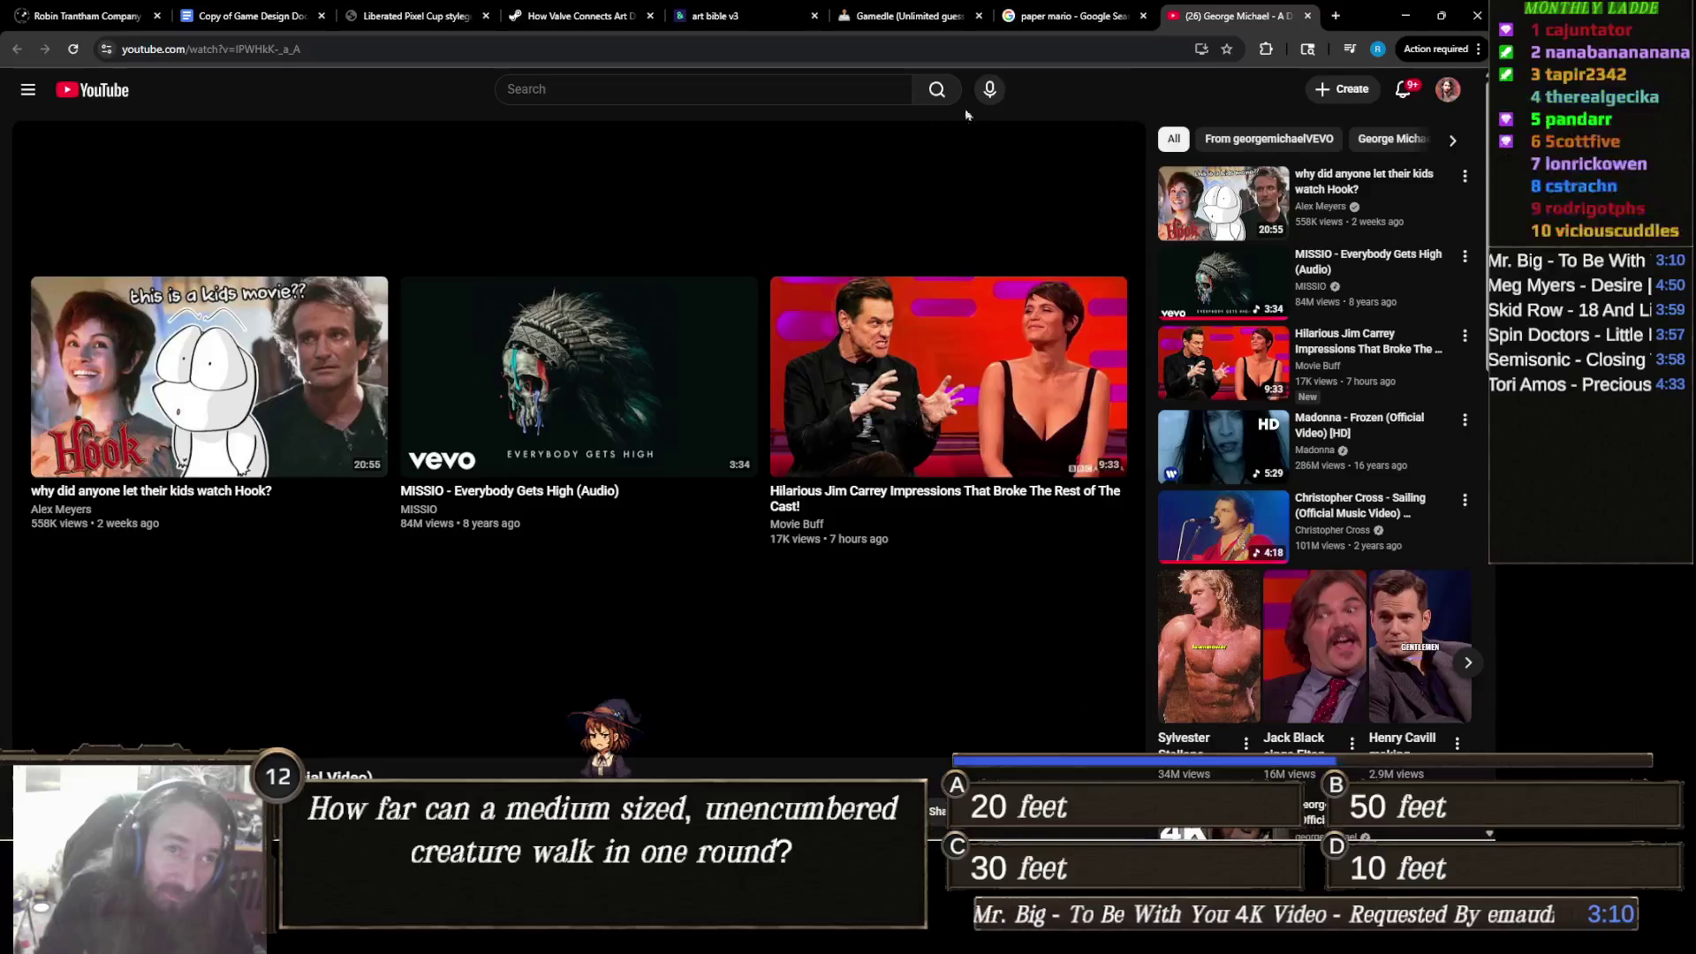
left_click(1075, 50)
type("strea")
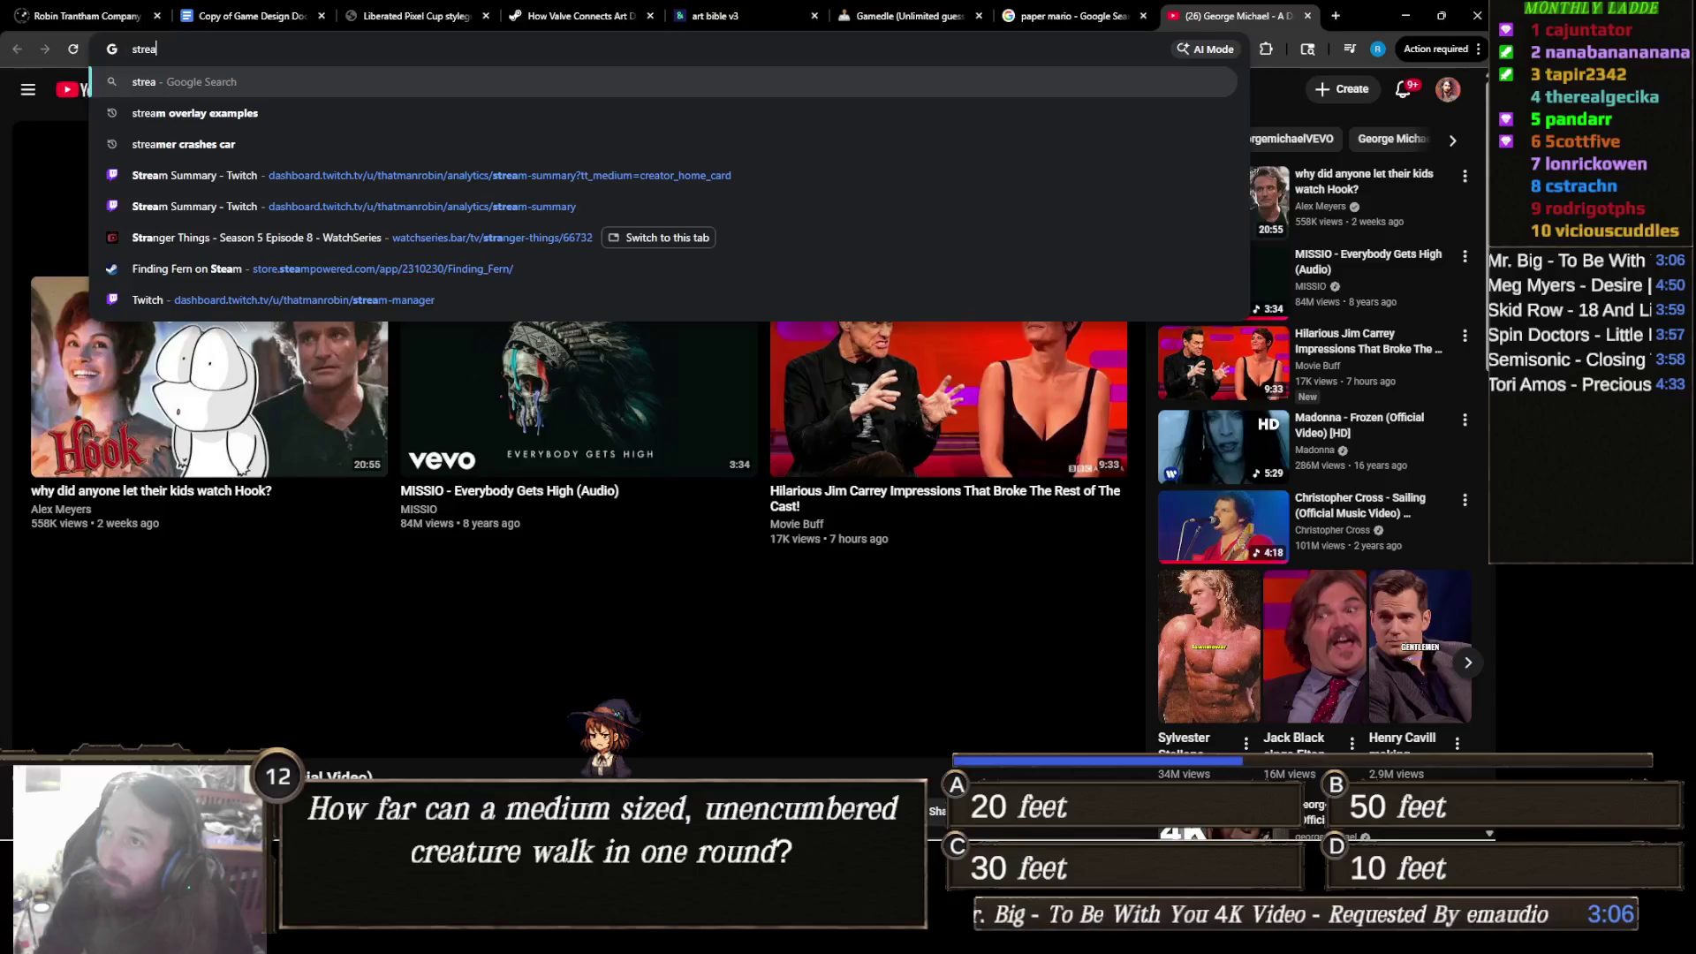
key("alt+Tab")
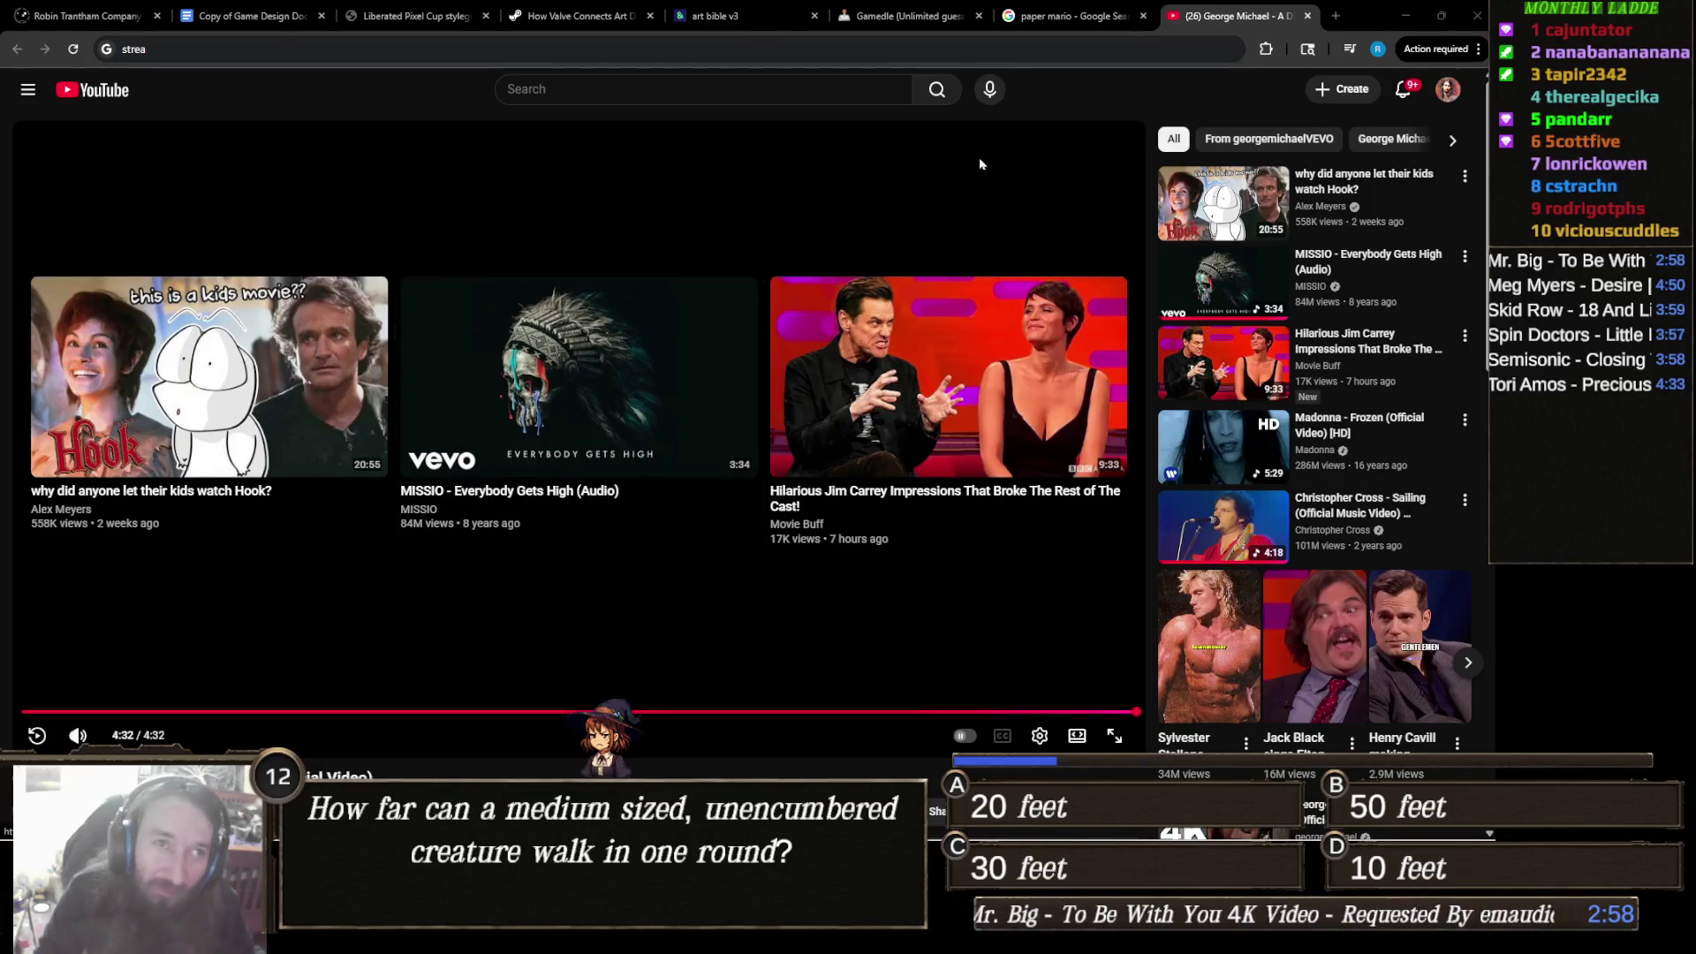
left_click(1008, 47)
key("BackSpace")
key("BackSpace")
key("BackSpace")
type("das")
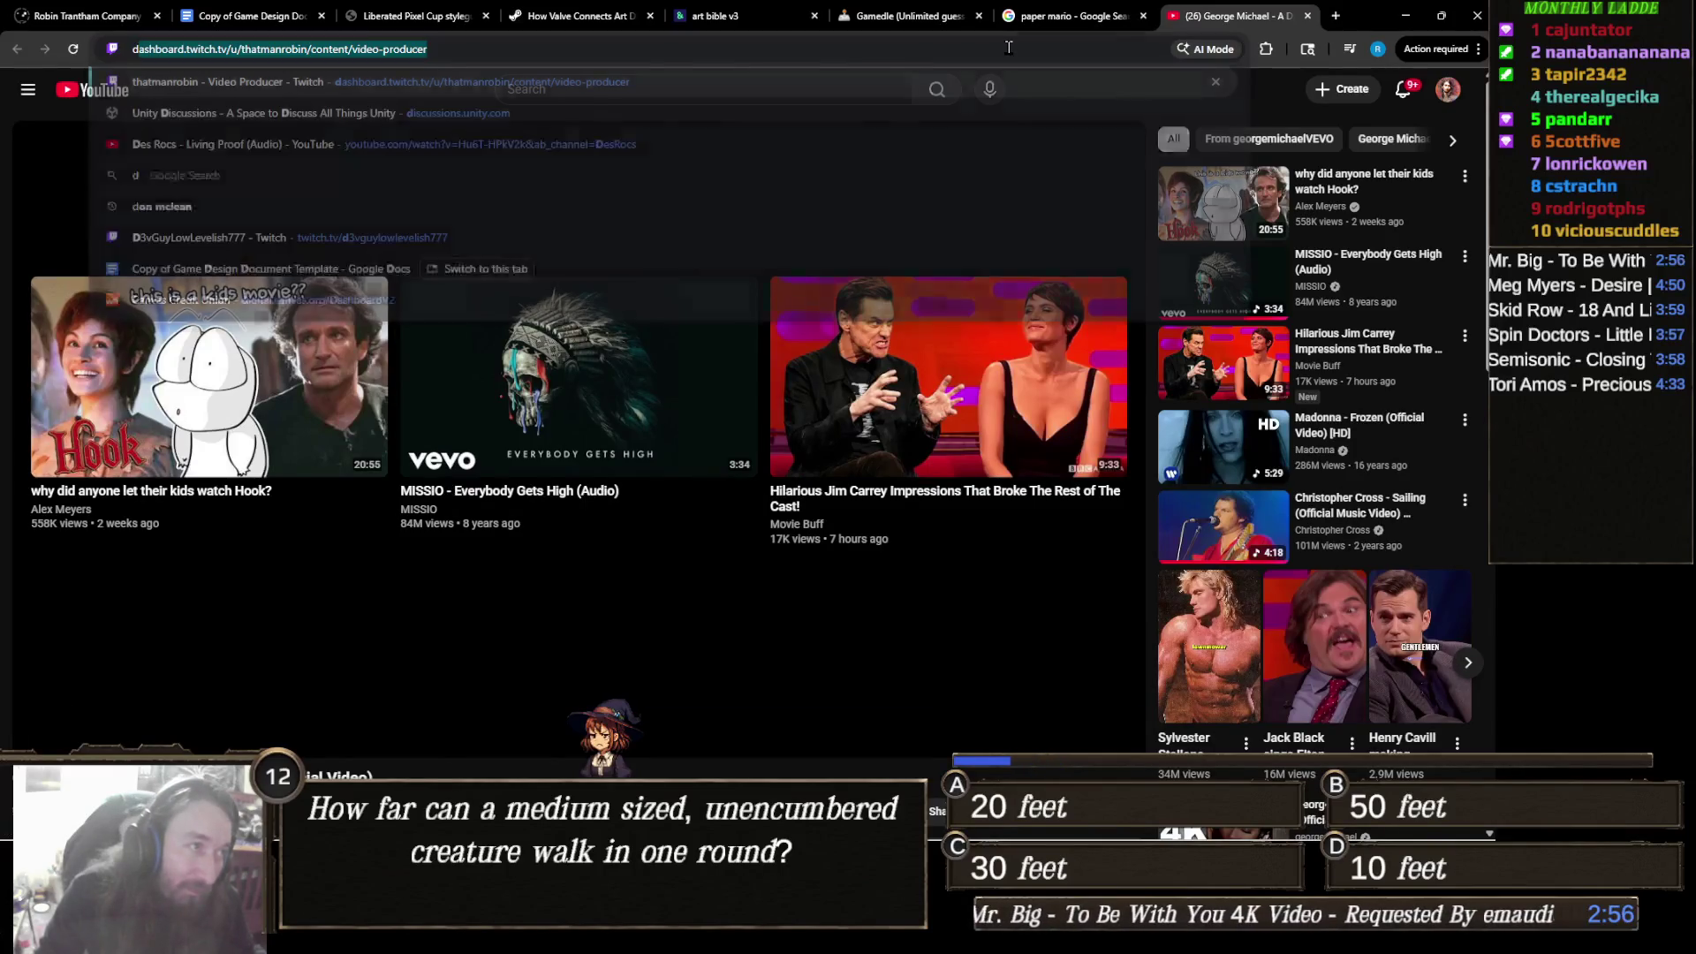
key("Return")
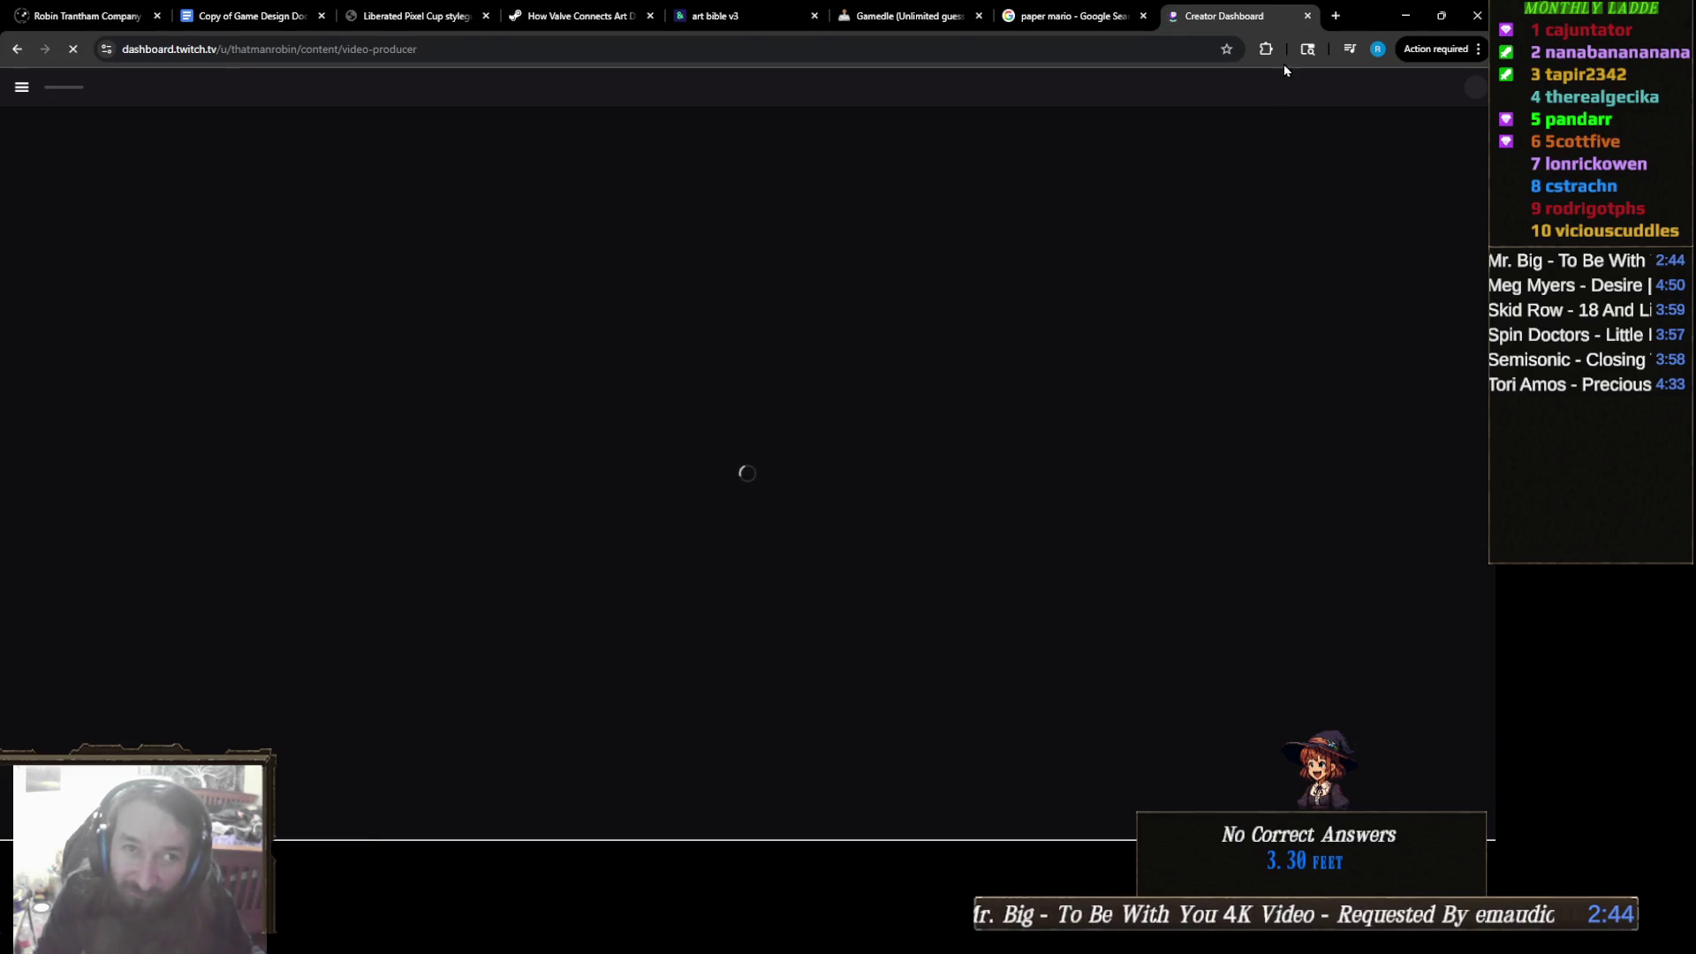
Close the loading Twitch Creator Dashboard tab to return to the 'paper mario' image results.
left_click(1308, 16)
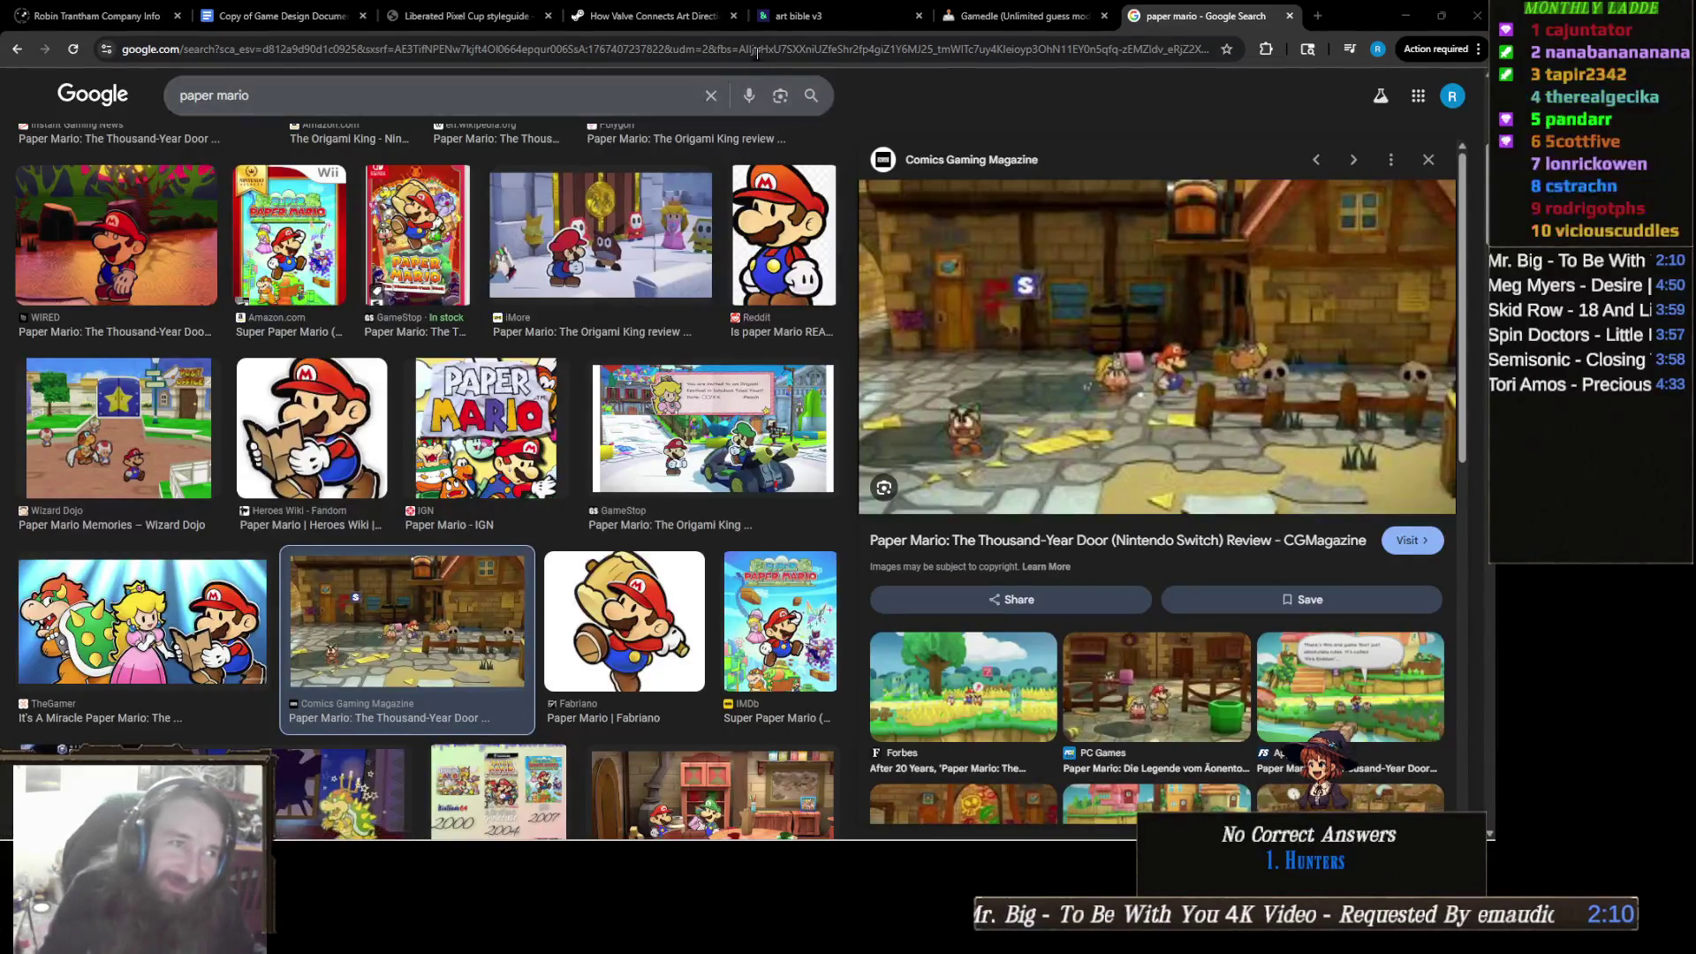
Search Google for 'twitch dashboard' and switch to the All web results.
left_click(632, 97)
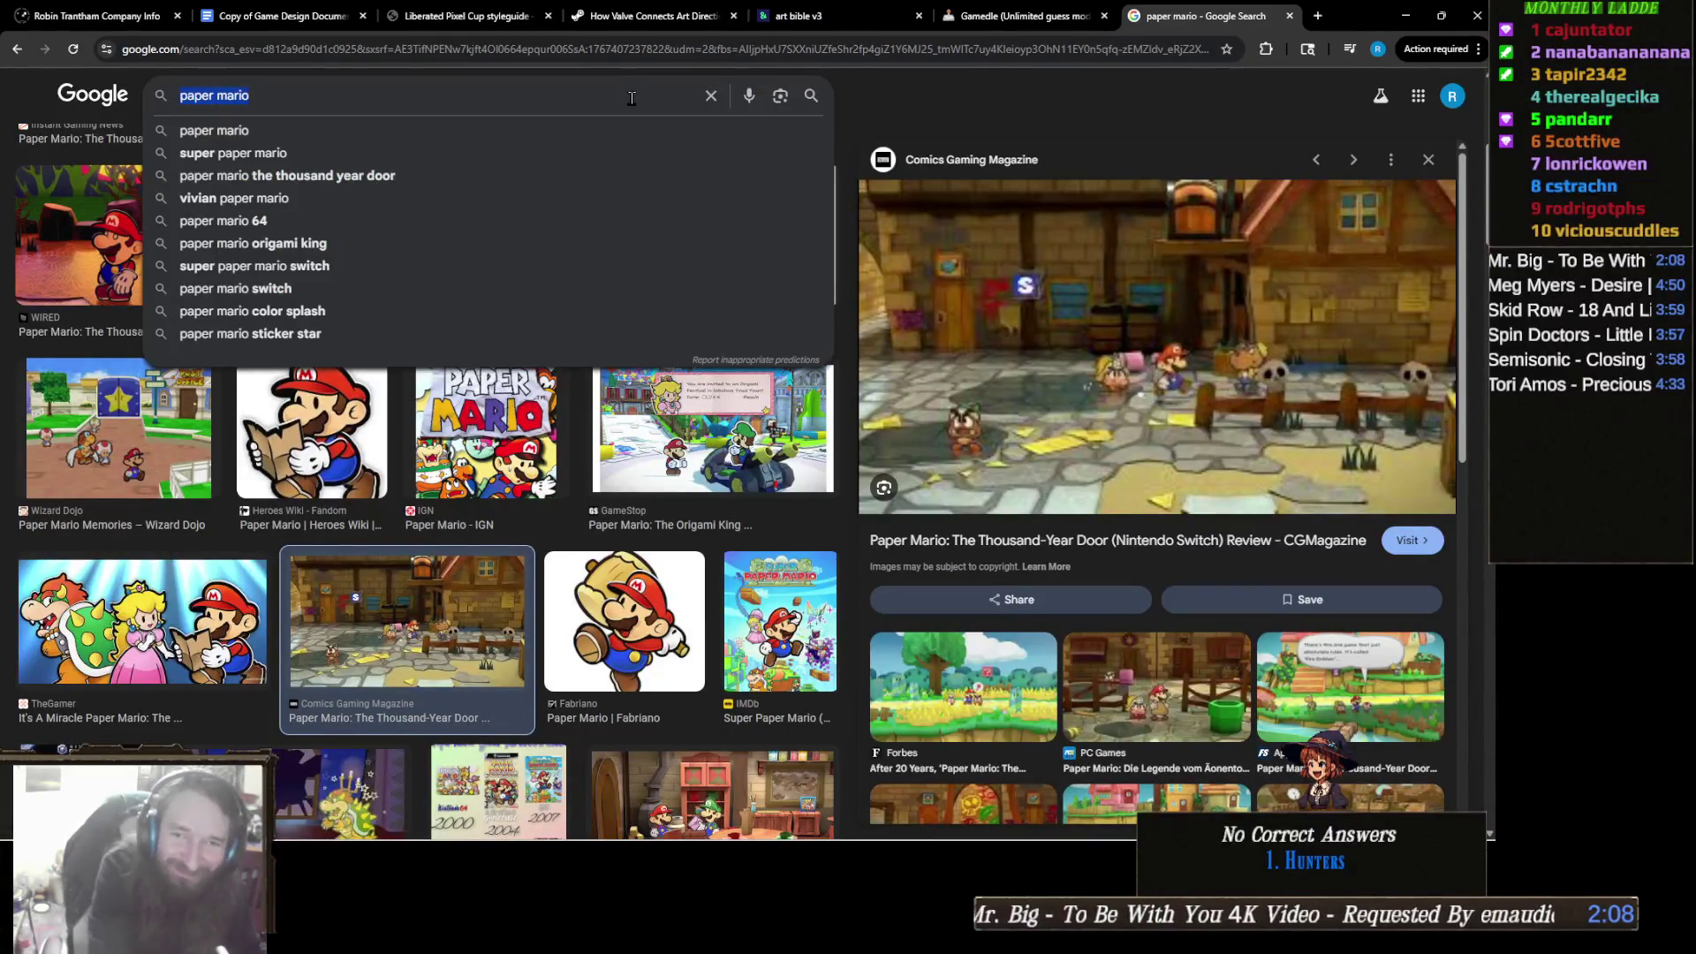
type("twitch dashb")
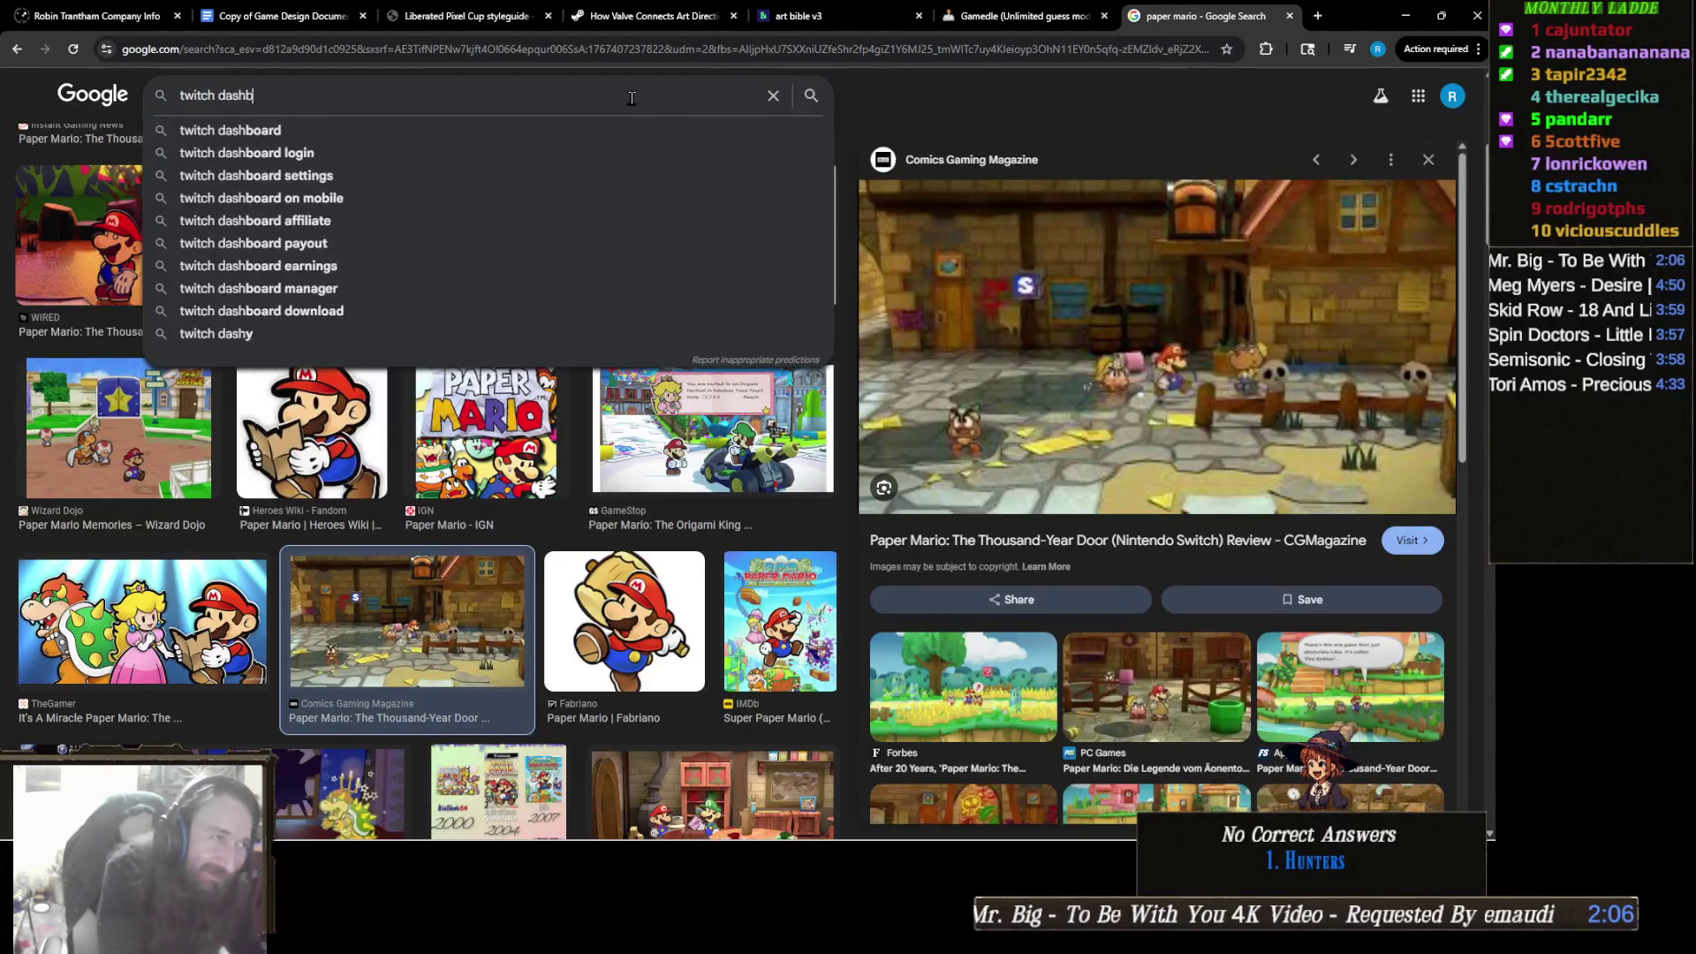
type("oard")
key("Return")
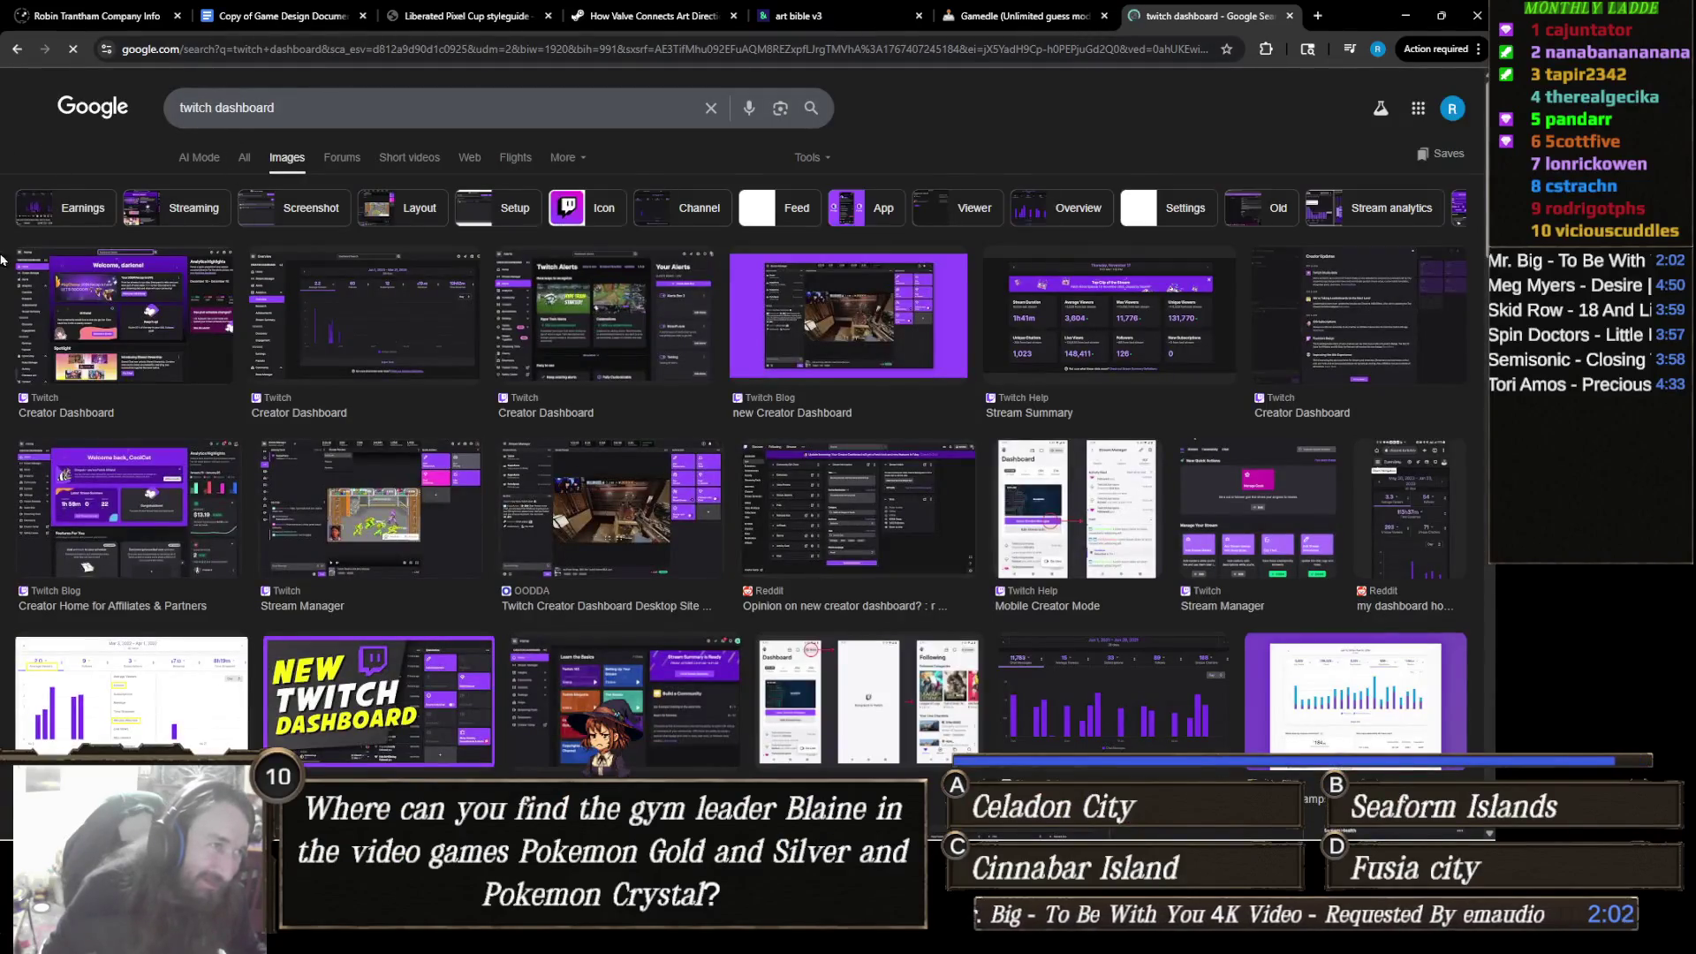
left_click(245, 157)
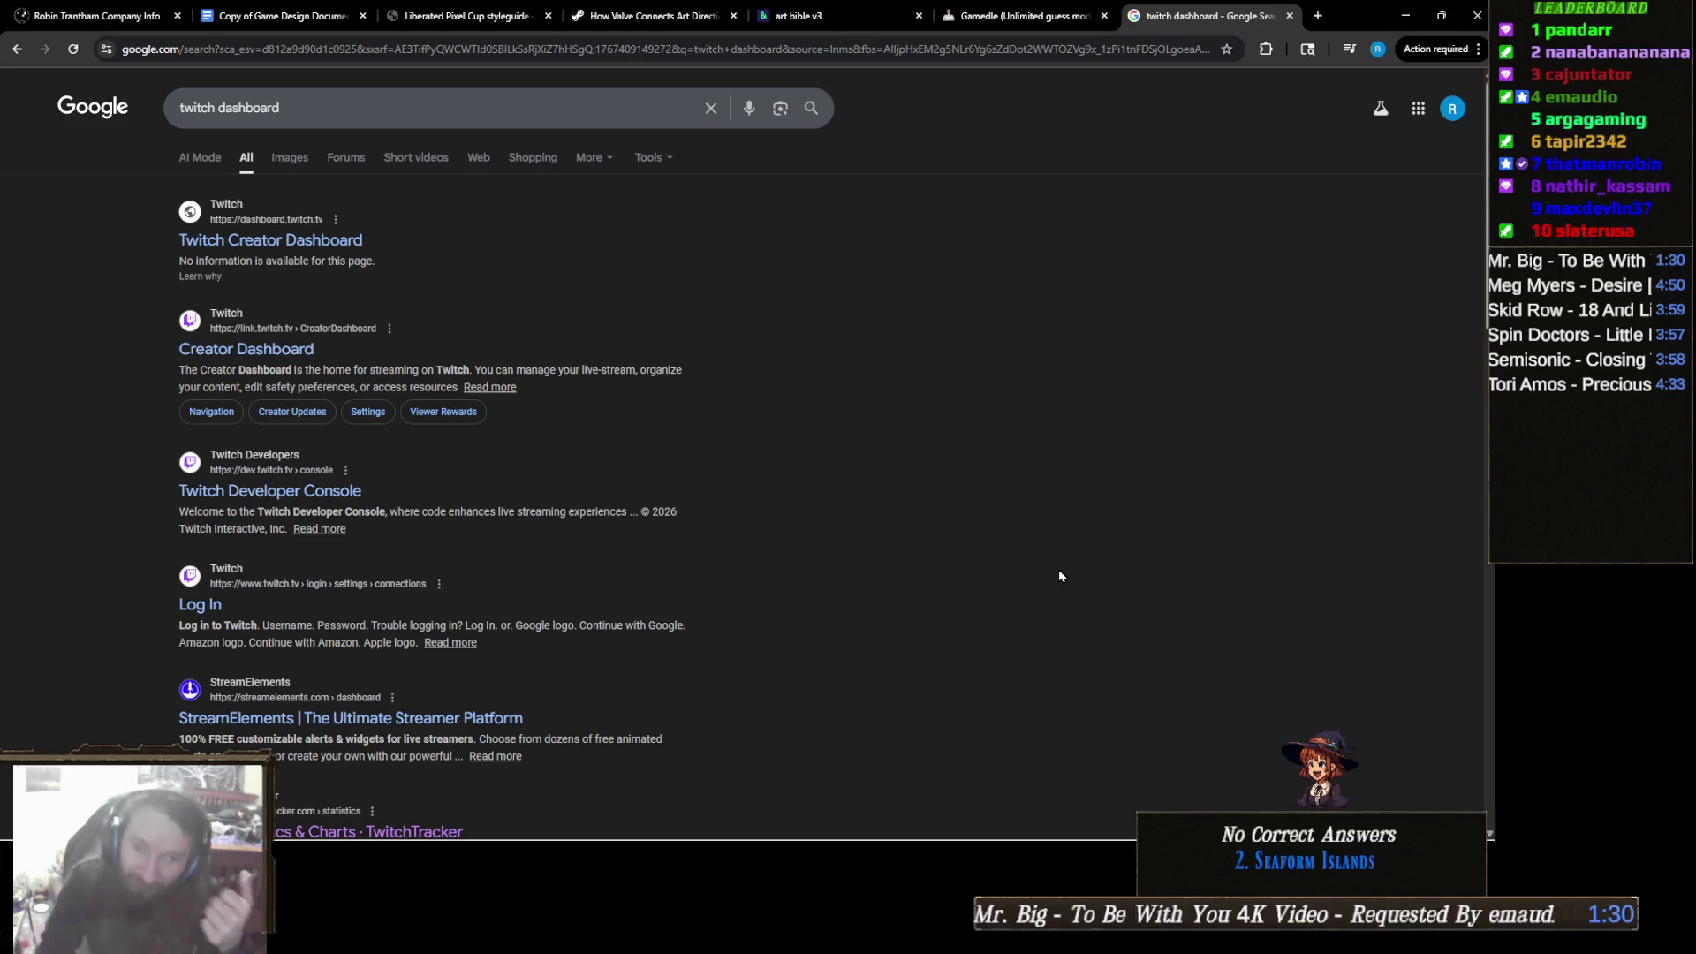
right_click(1020, 601)
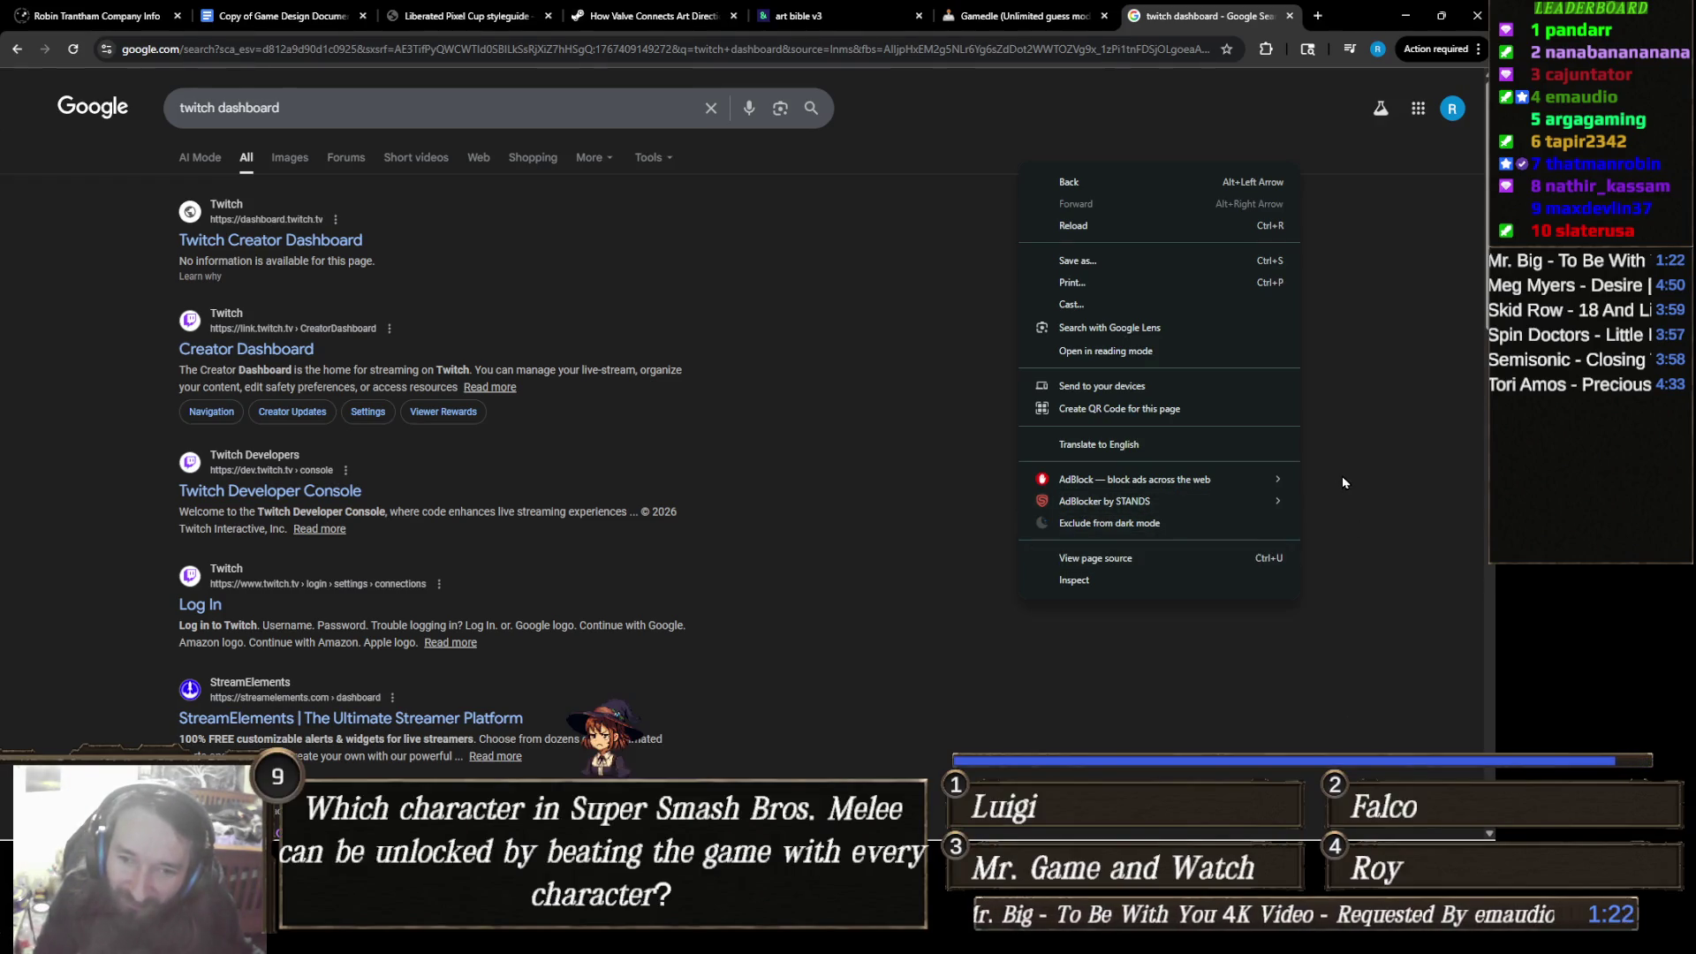
left_click(1406, 465)
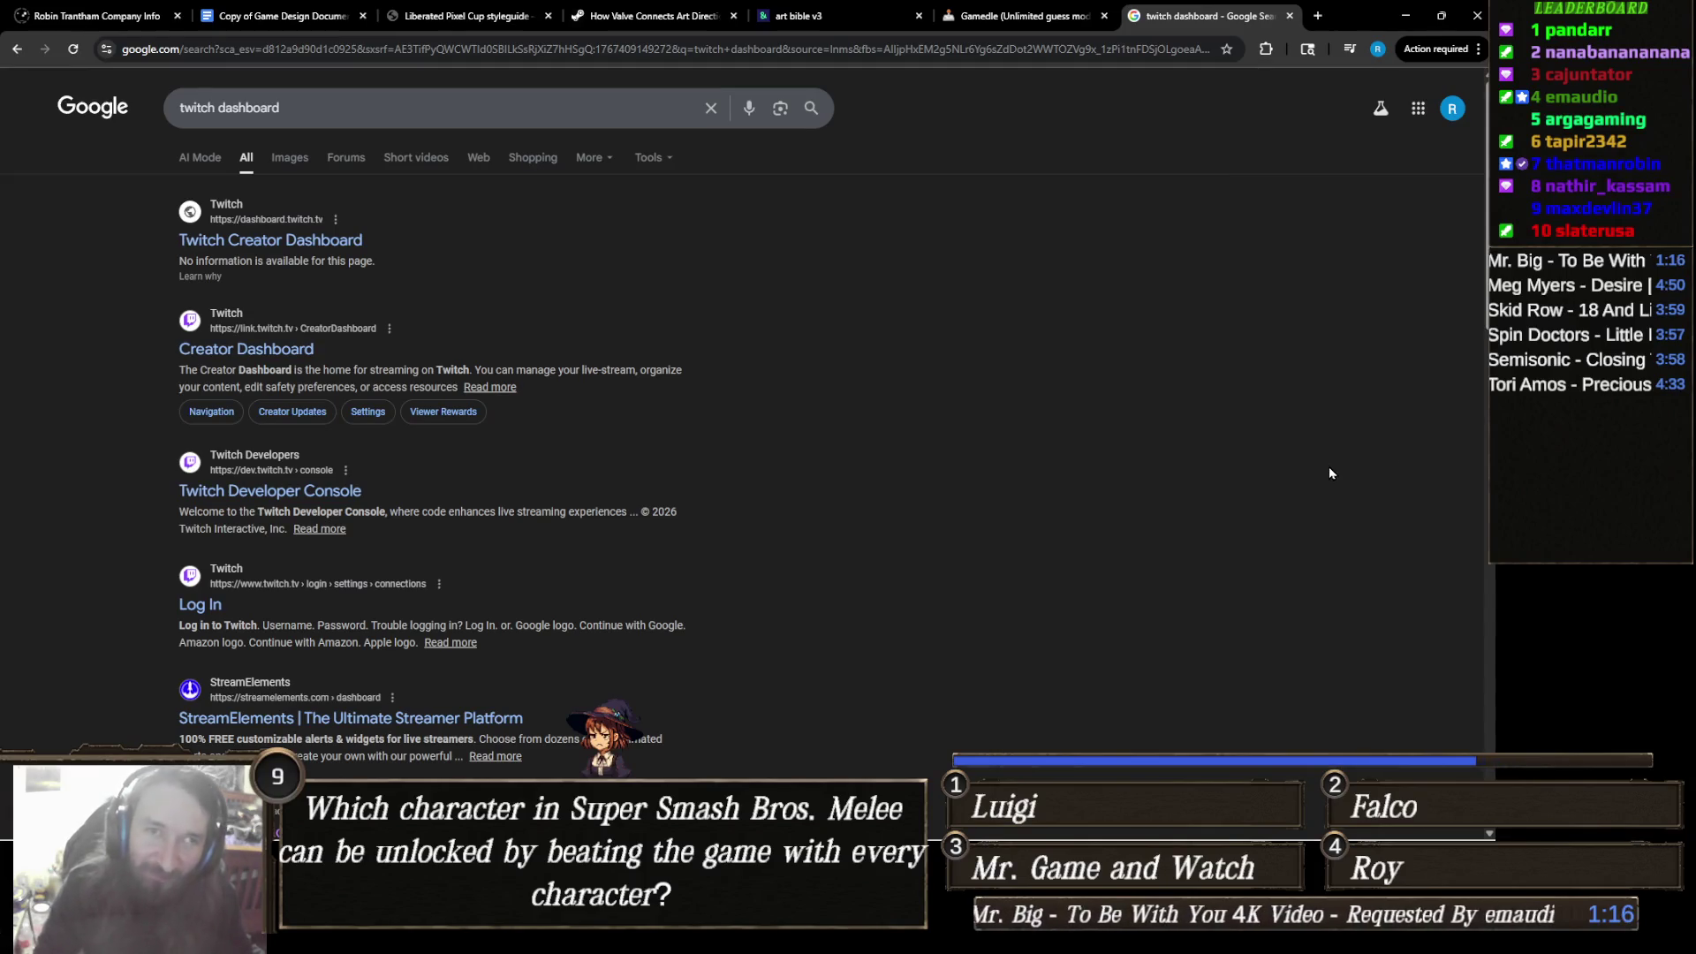